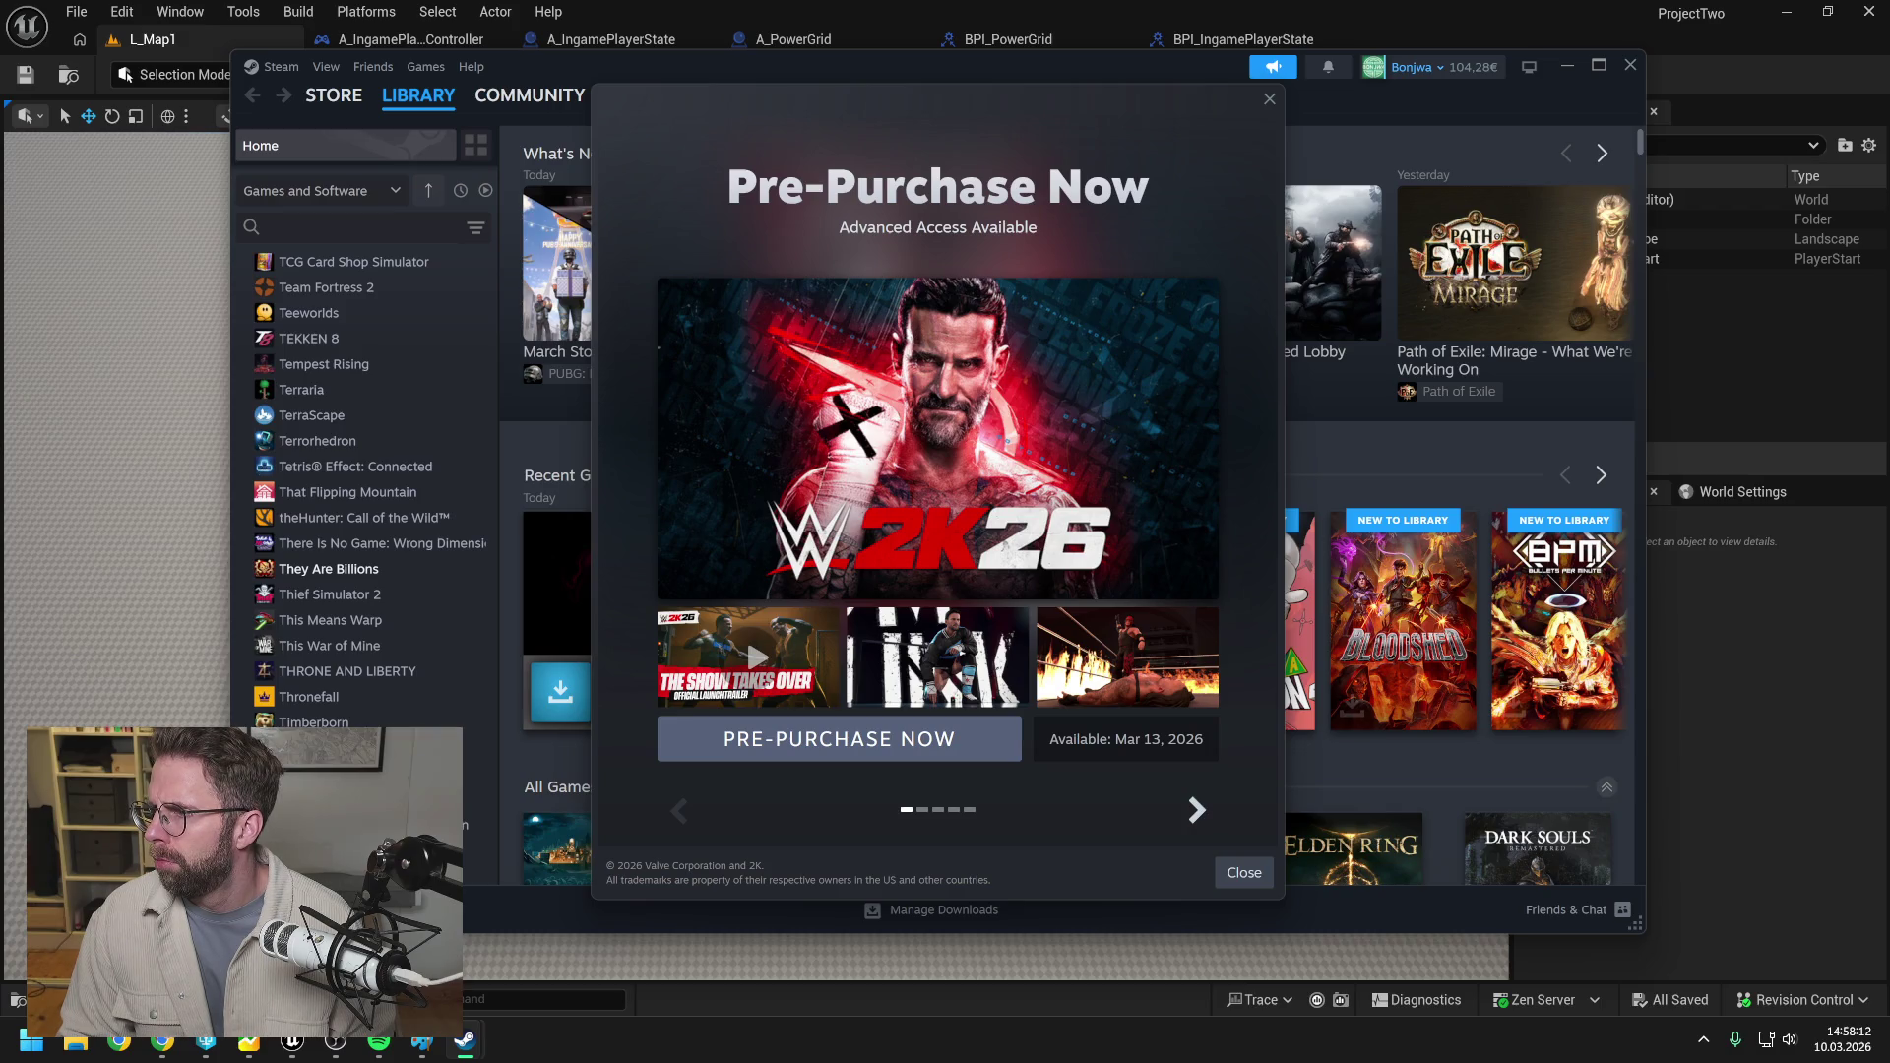
Dismiss Steam's pre-purchase popup, then search the library for 'they' and launch They Are Billions.
key(alt+Tab)
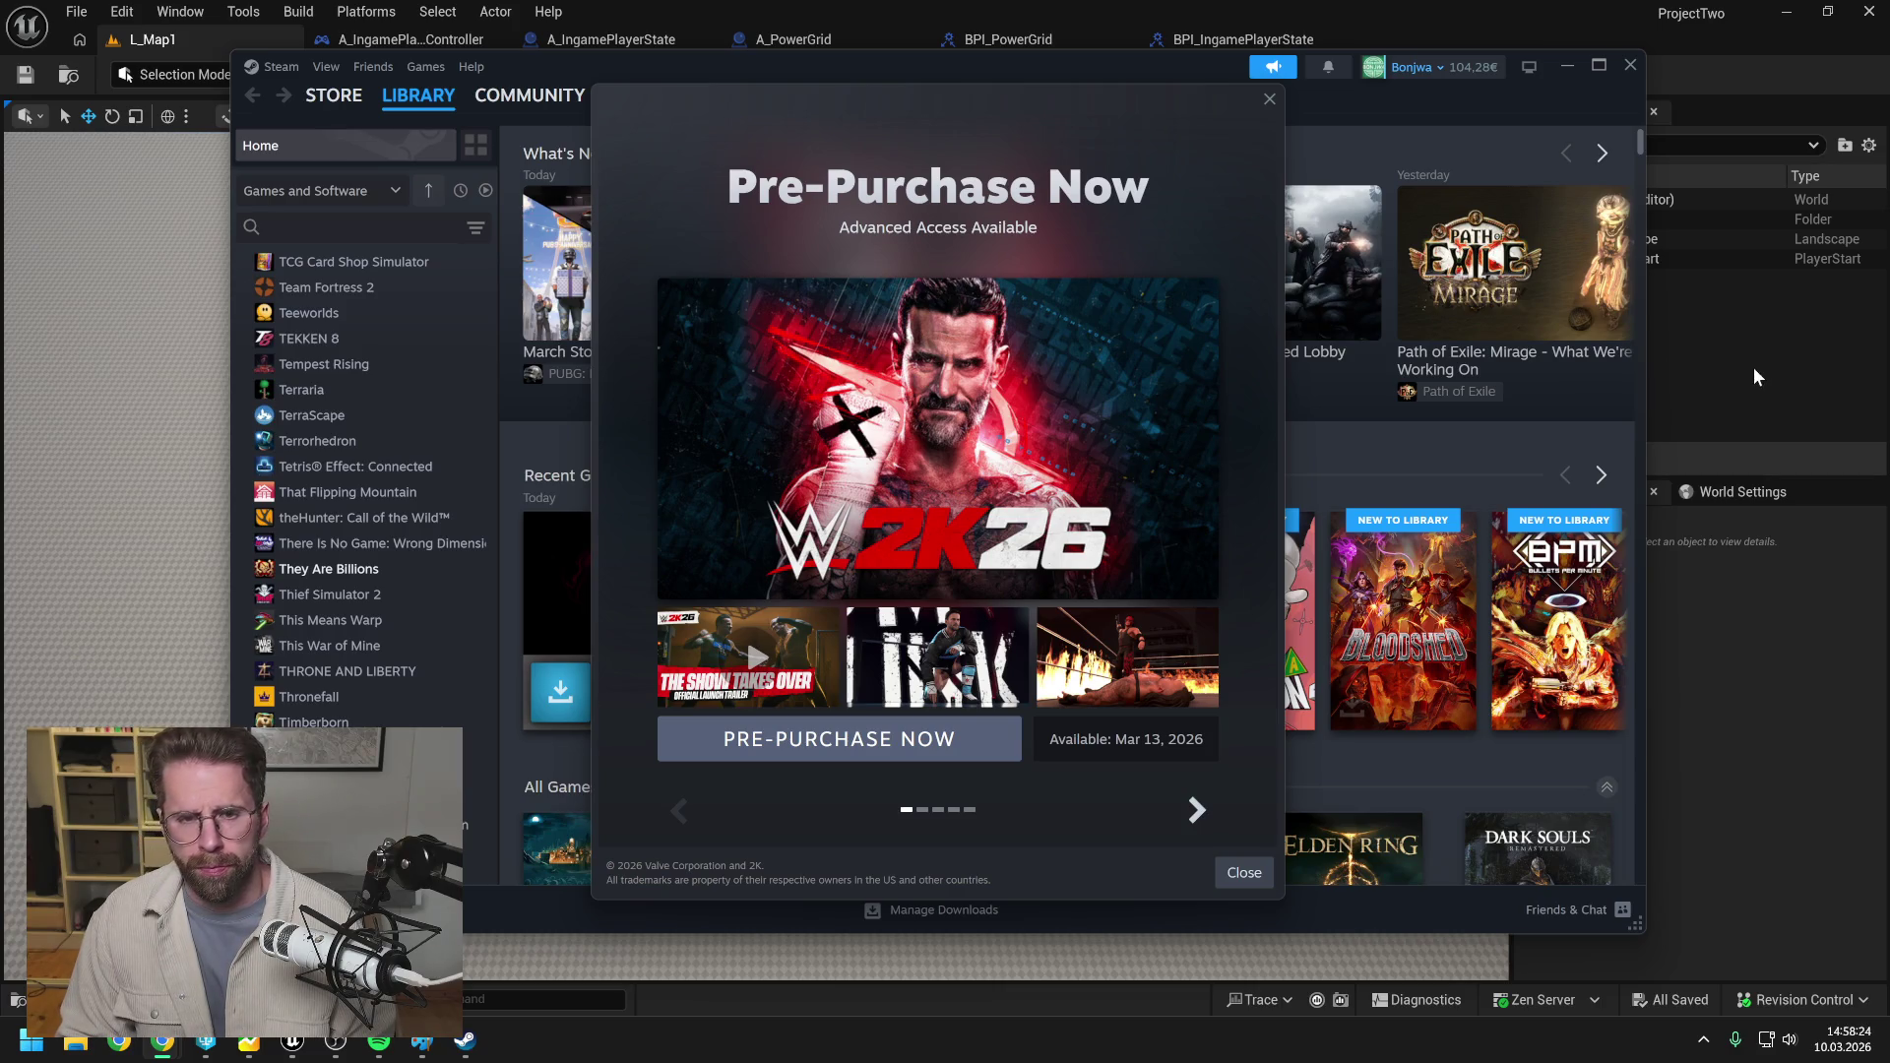
click(1269, 98)
click(344, 226)
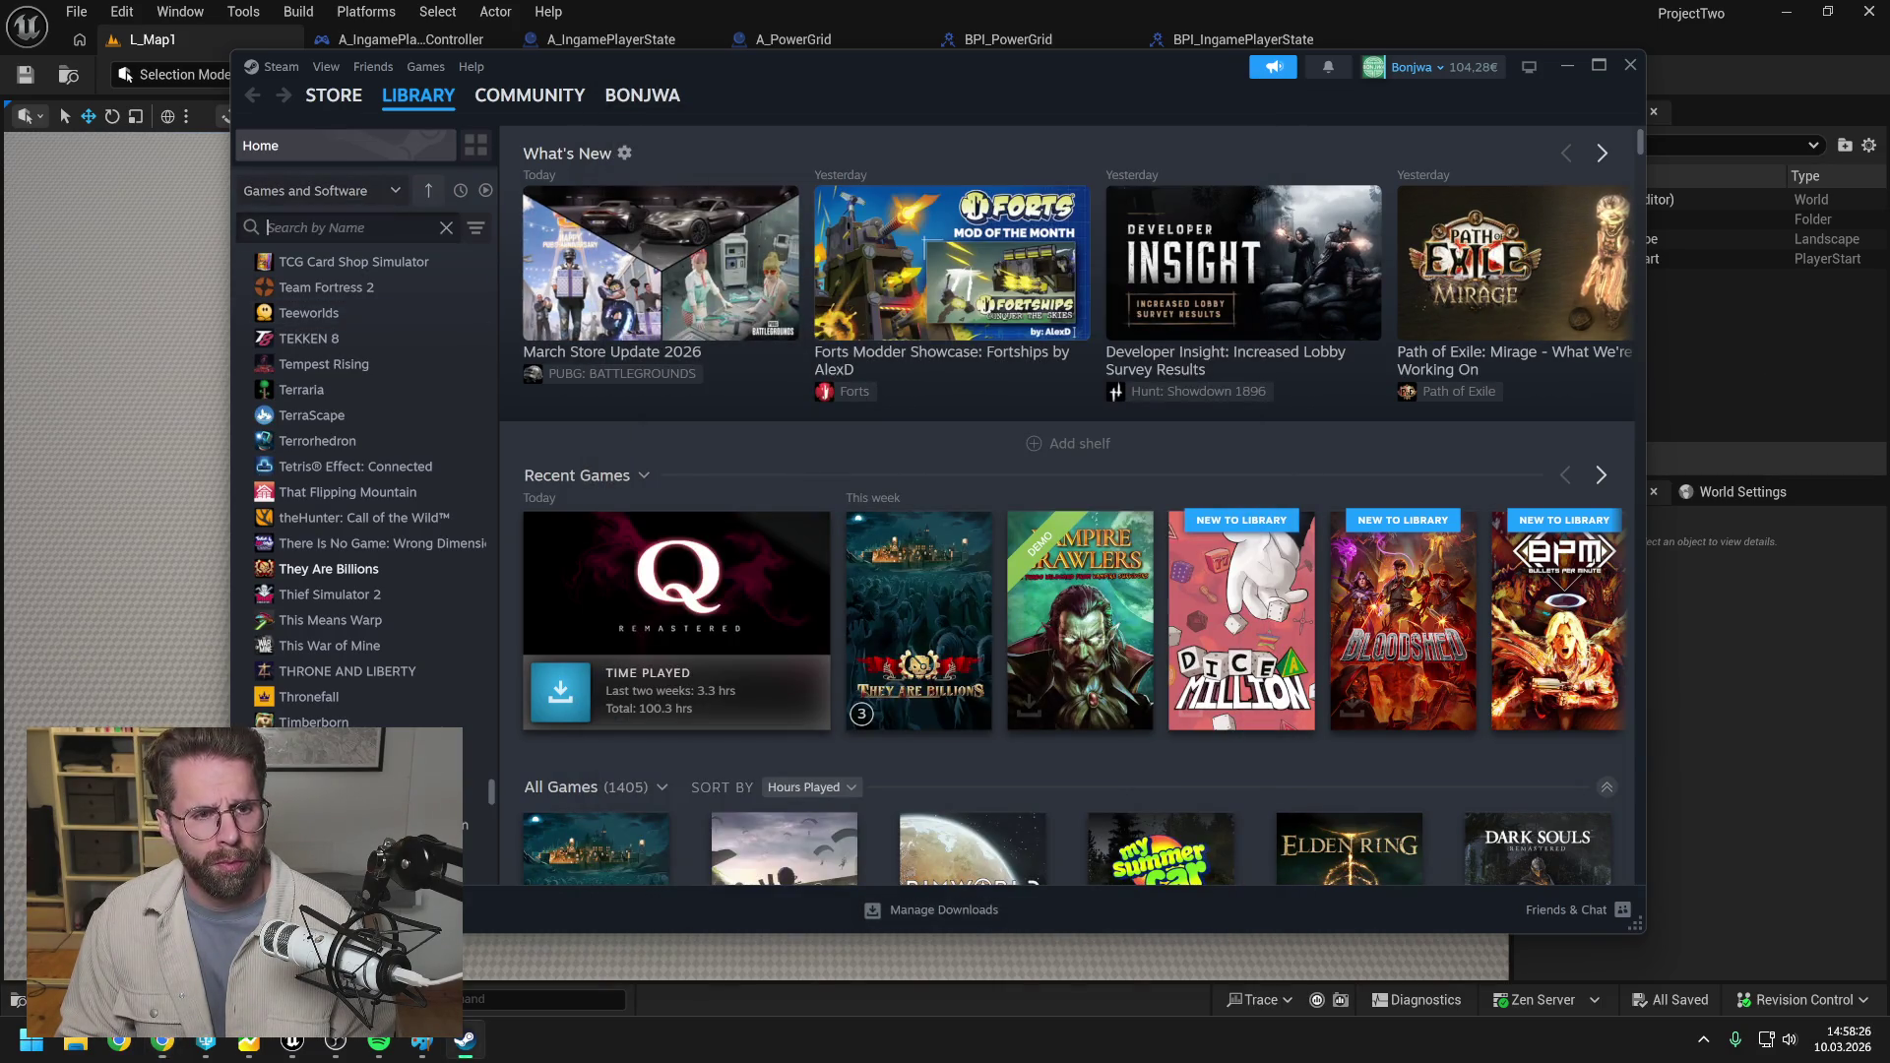
text(they)
double_click(371, 293)
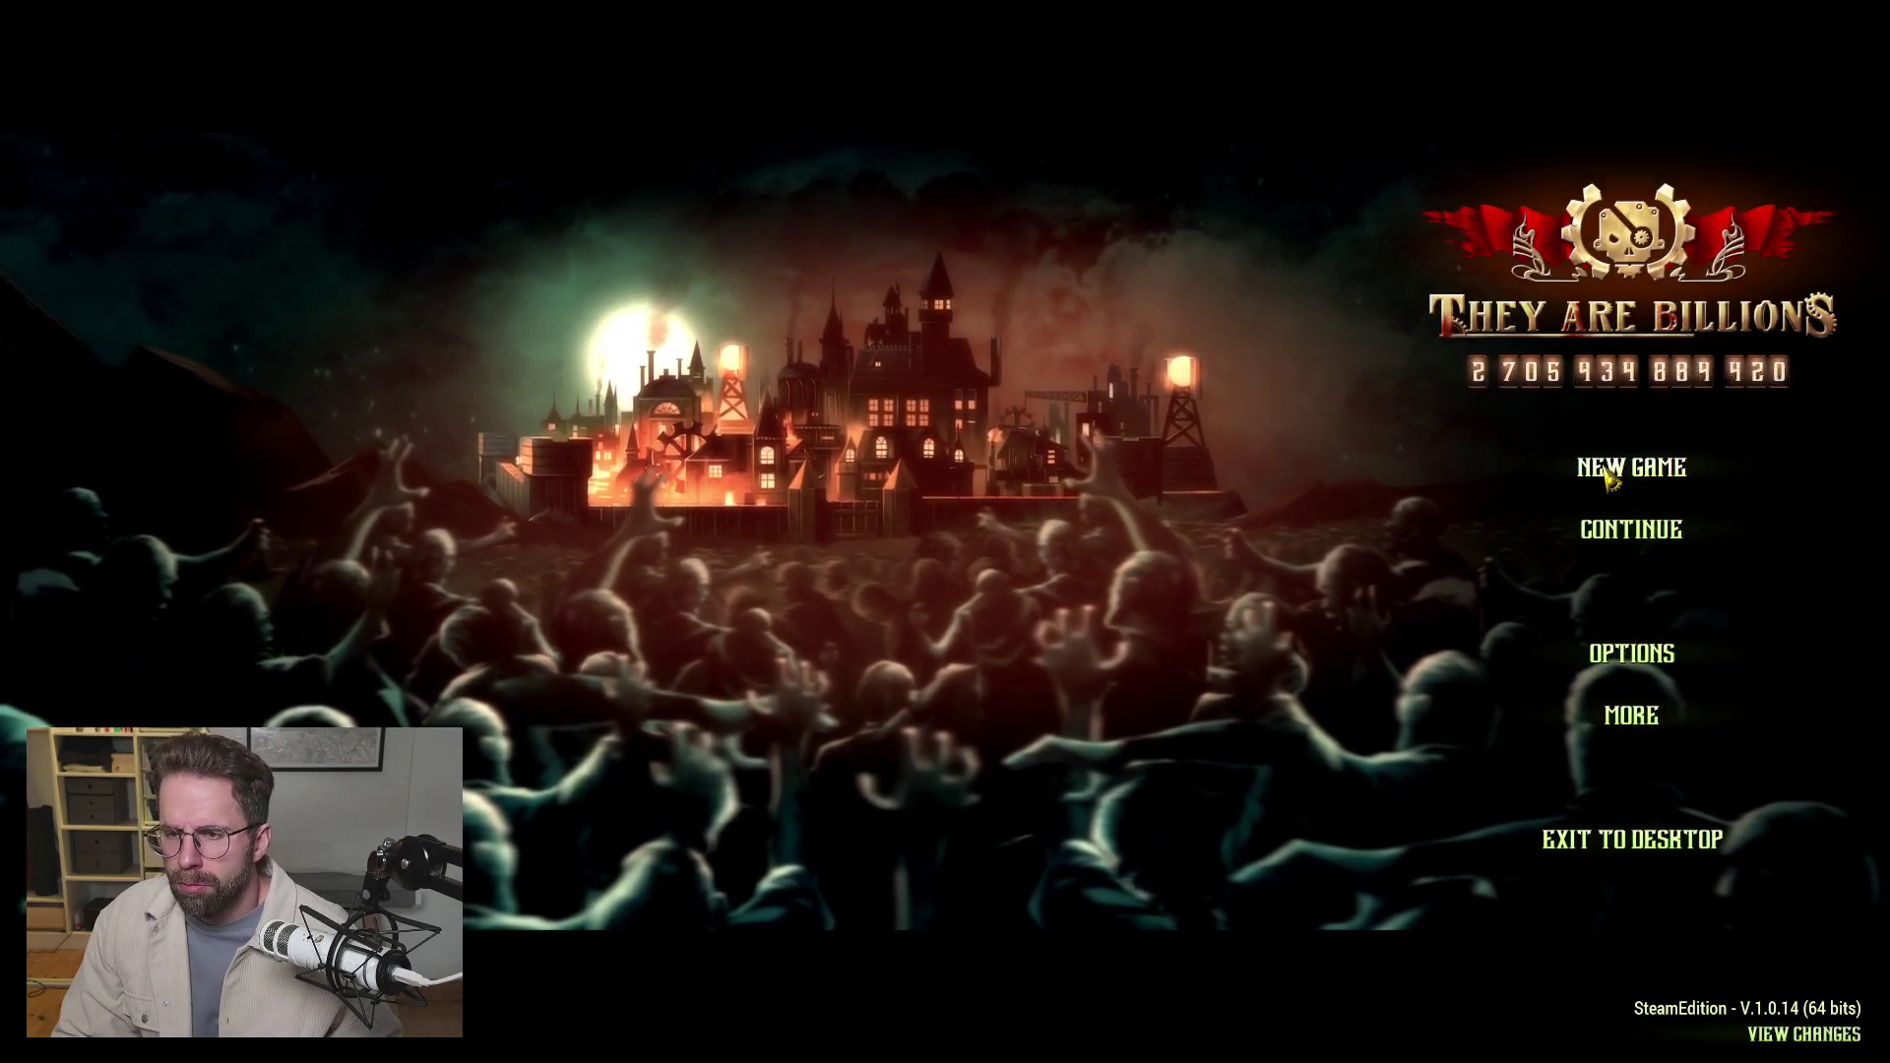
Load the first saved game from the Select Game list.
click(1614, 529)
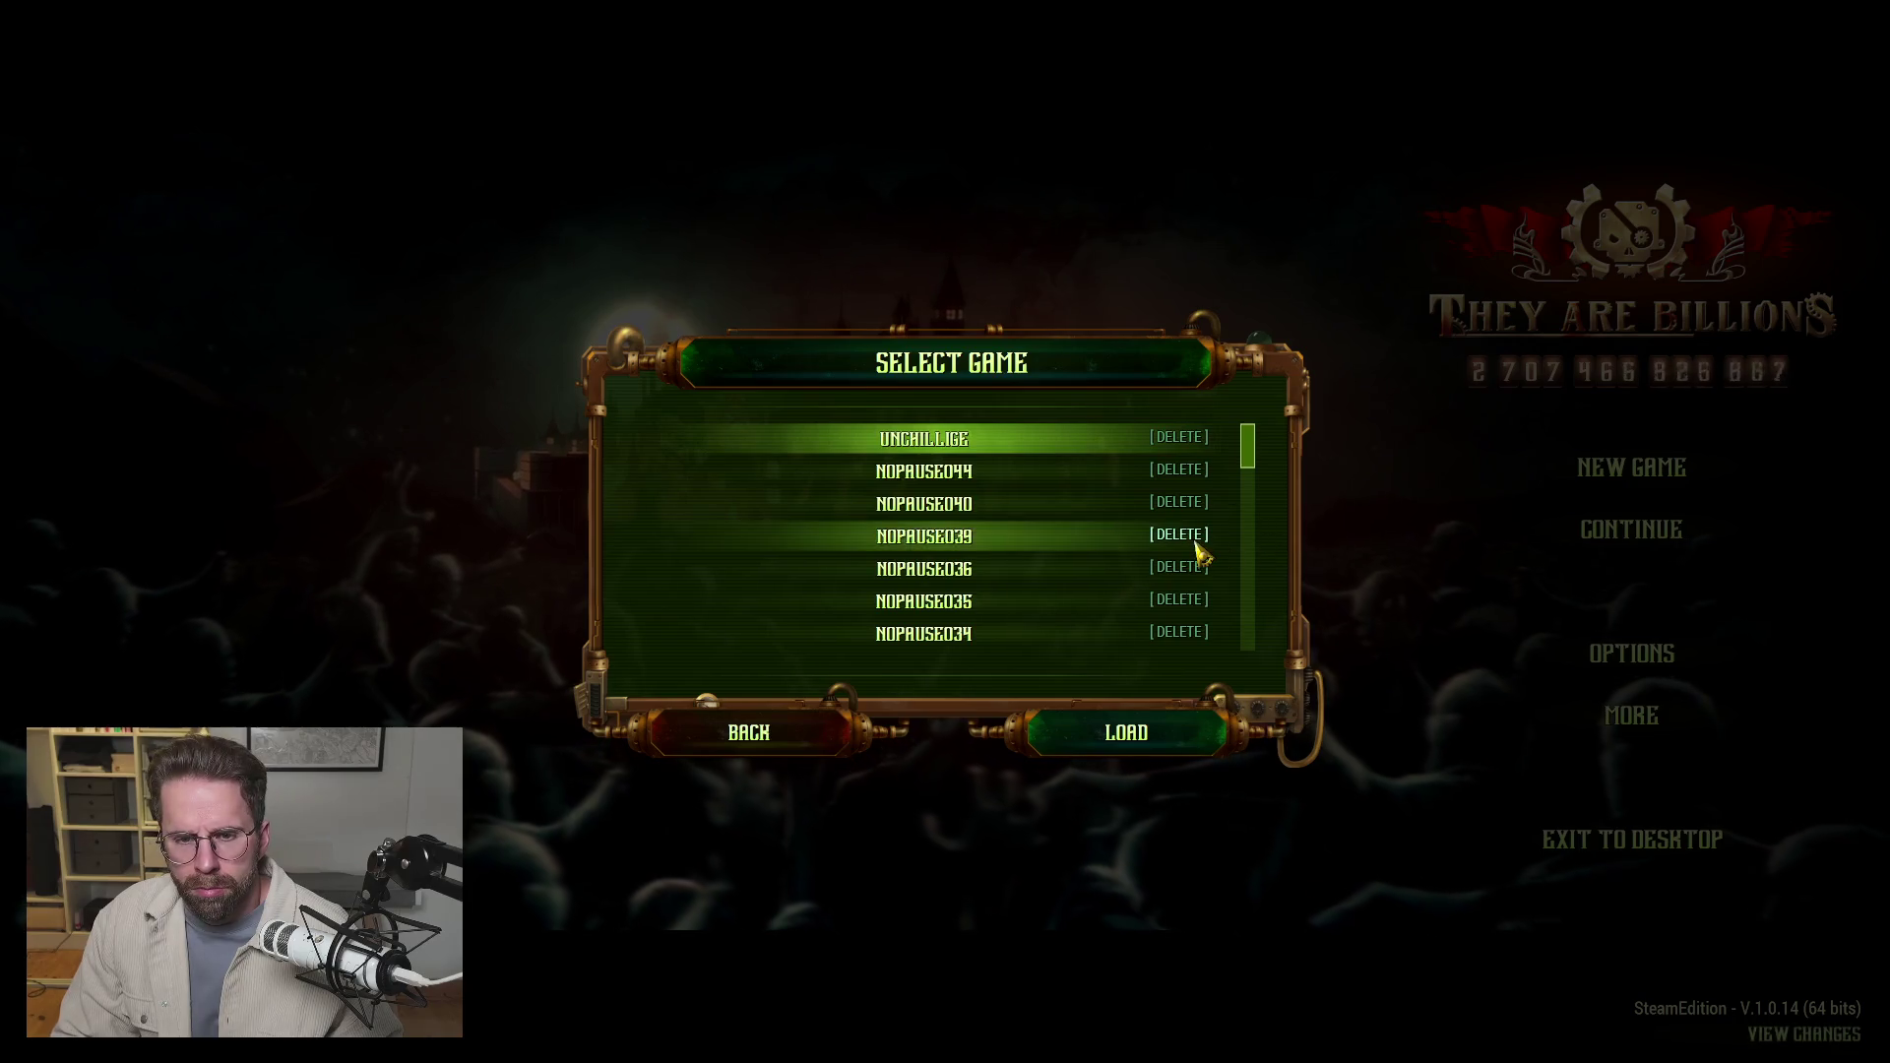
click(1128, 732)
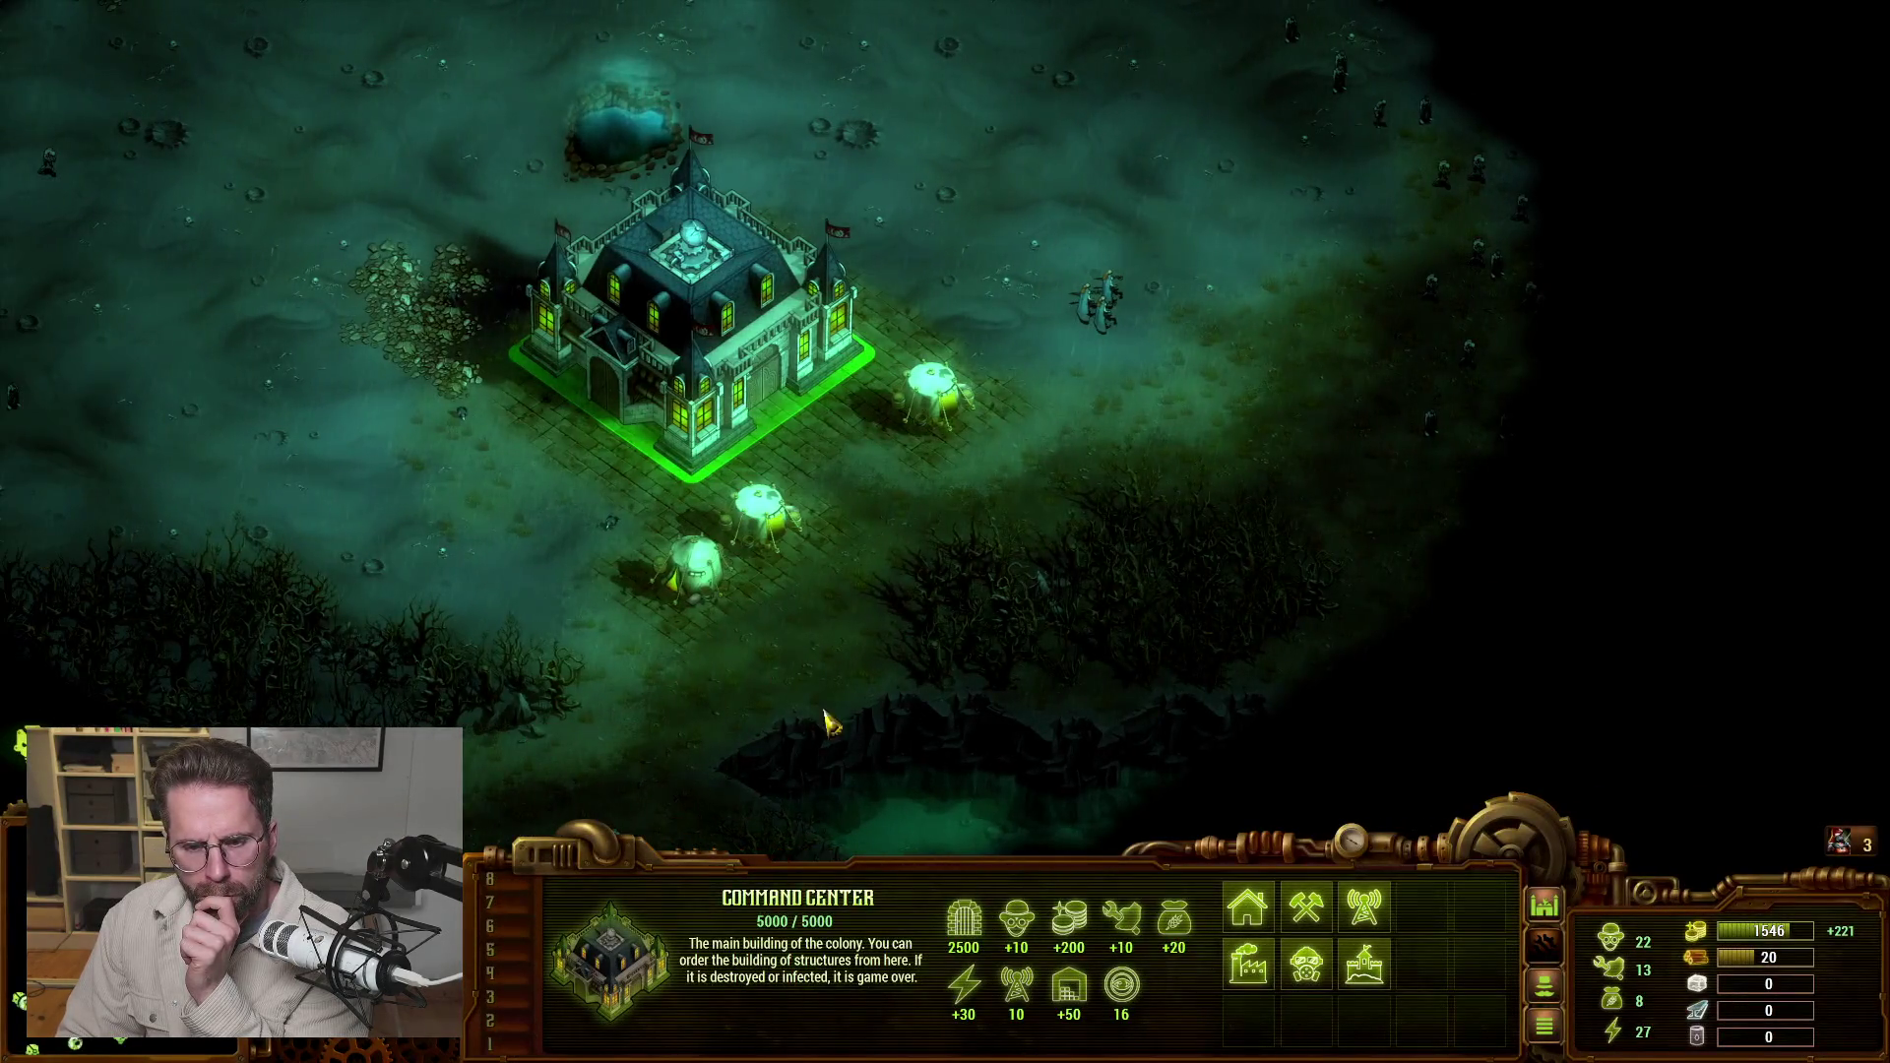
Start Tent placement to show the build grid, pan north, cancel, then pick the Tent again.
click(1247, 907)
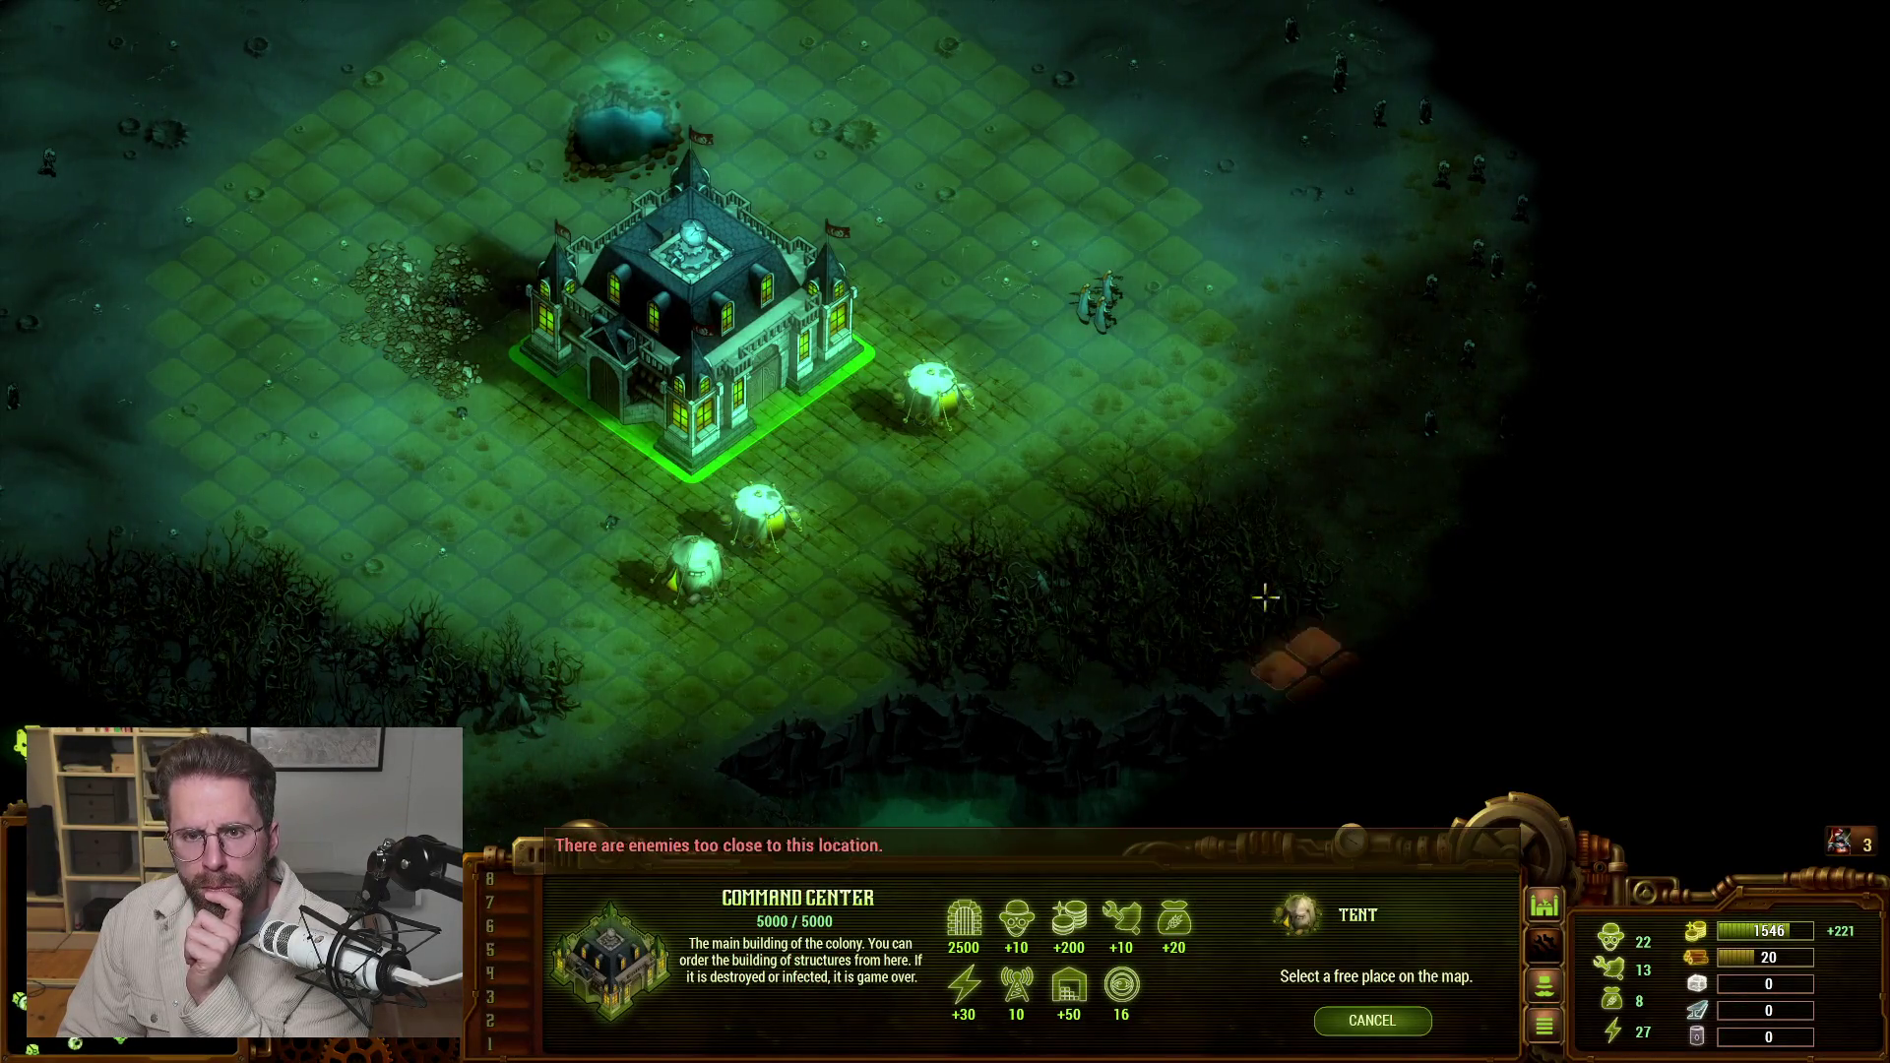
key(w)
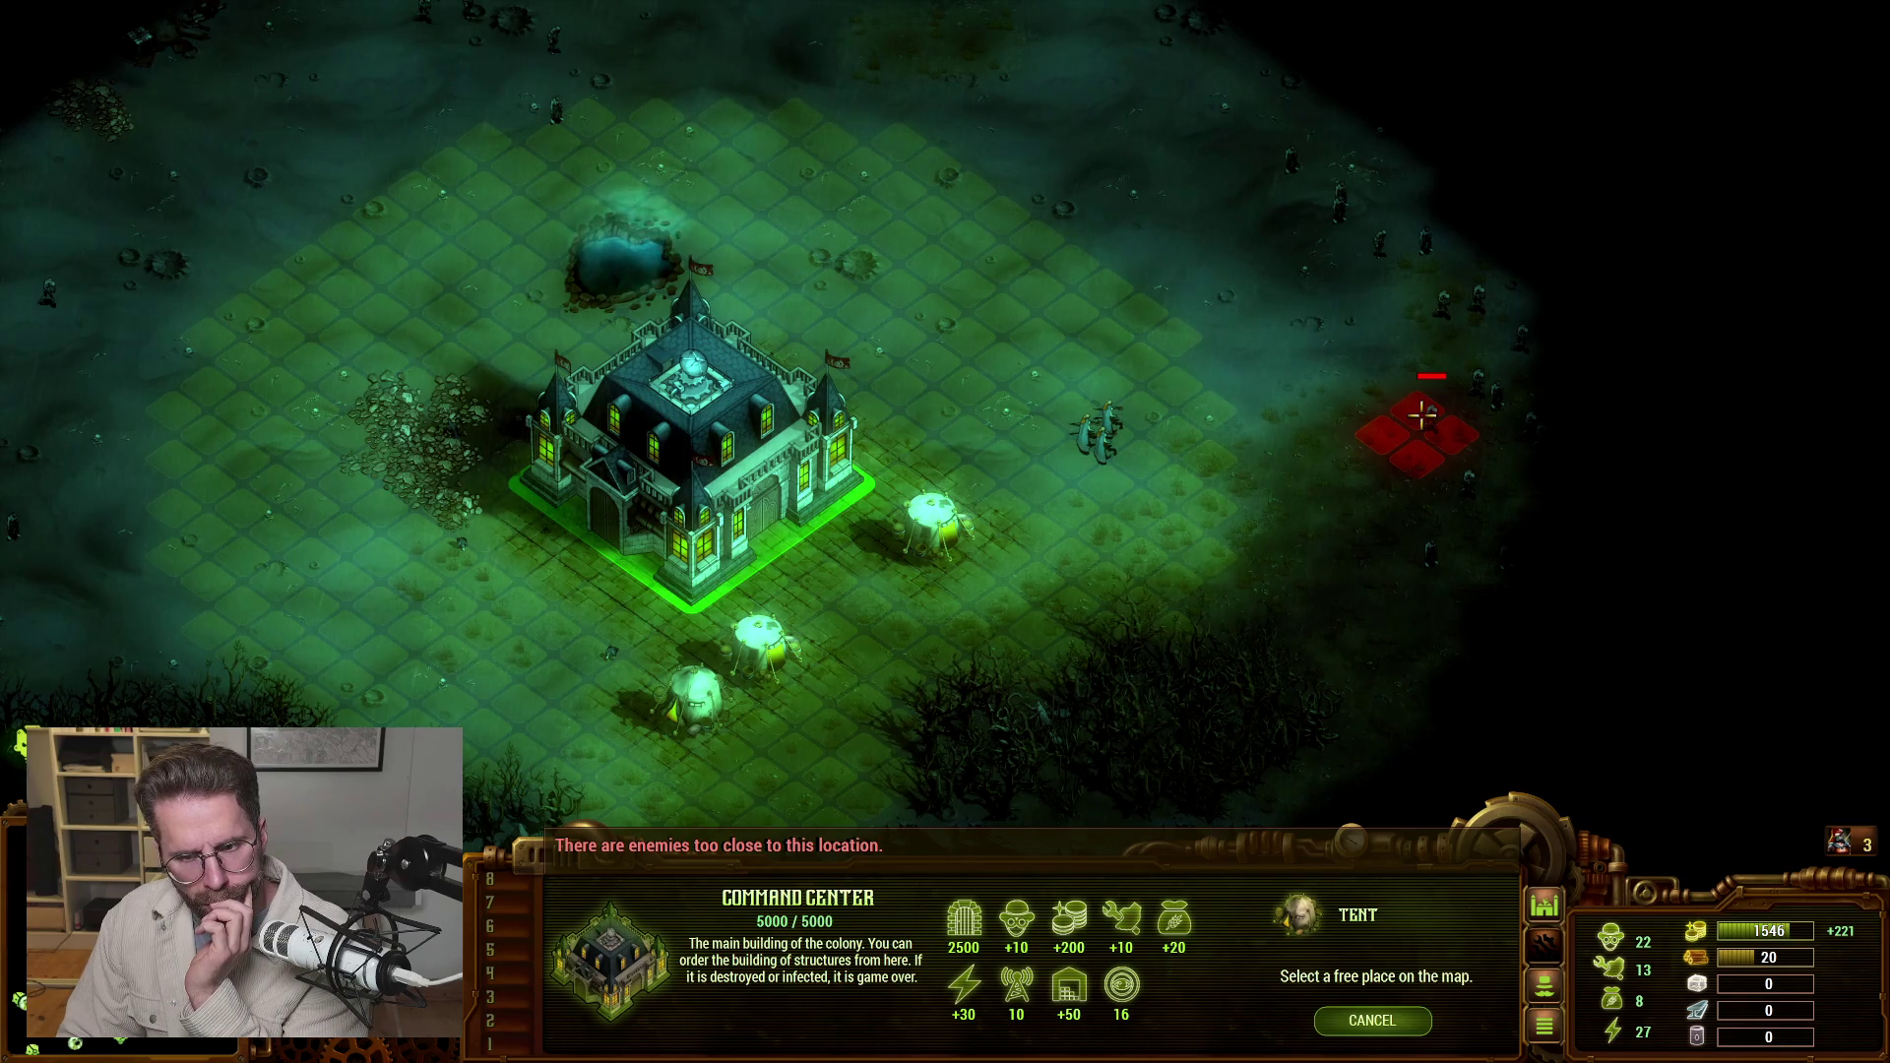
right_click(1422, 417)
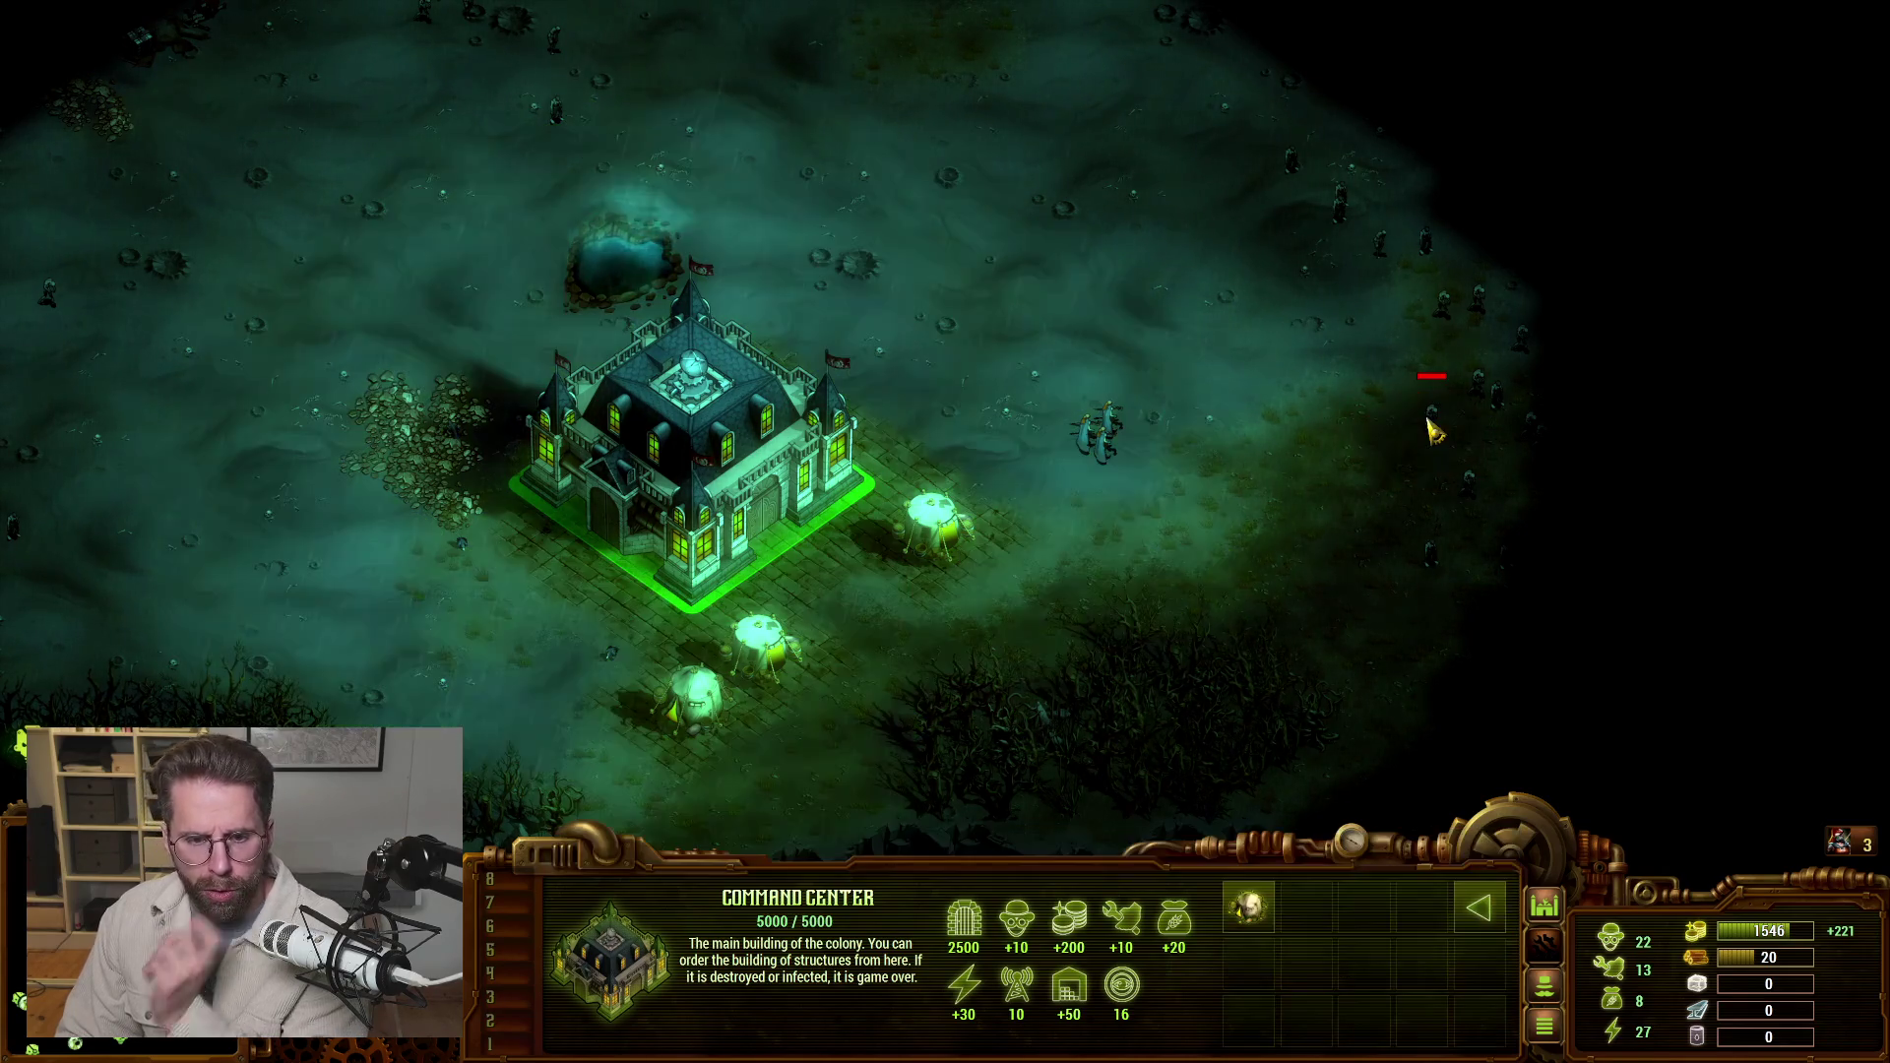
click(1245, 915)
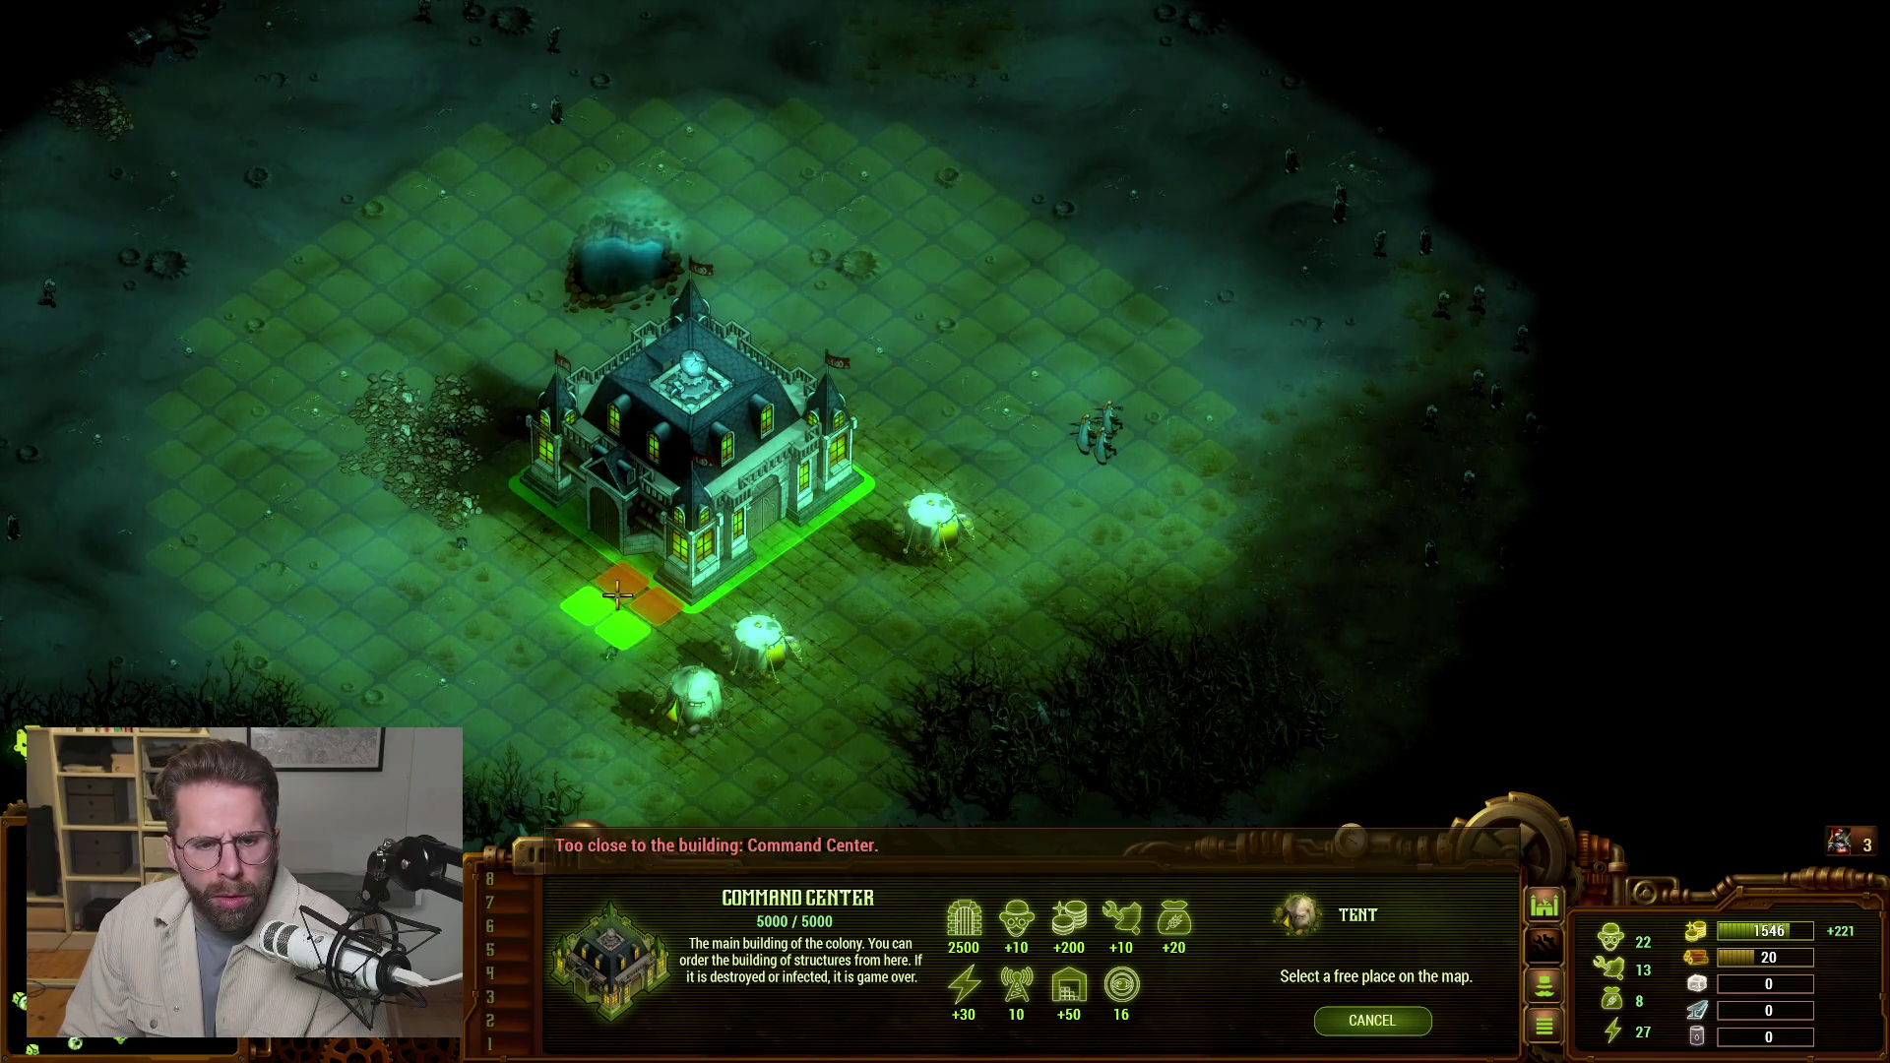
Try Tent spots beside the Command Center and outside the colony area, then switch to Steam.
click(622, 591)
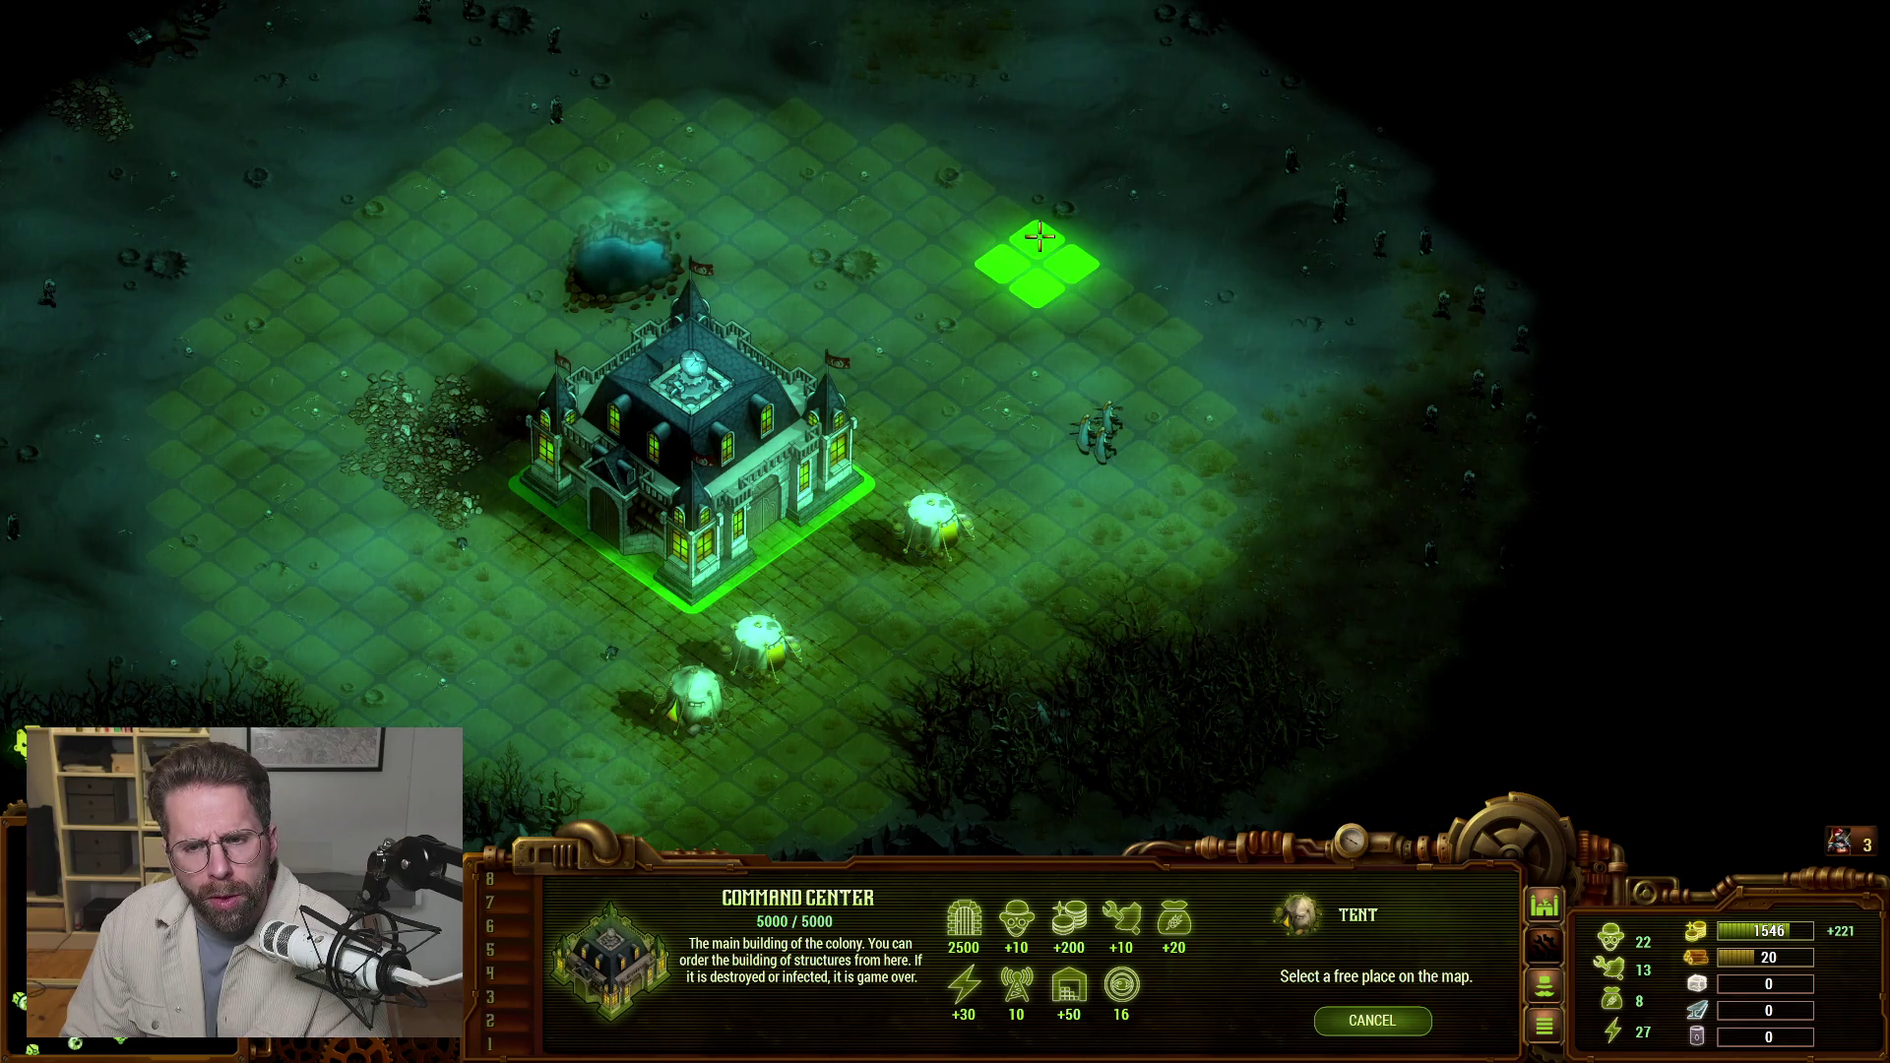
click(1848, 540)
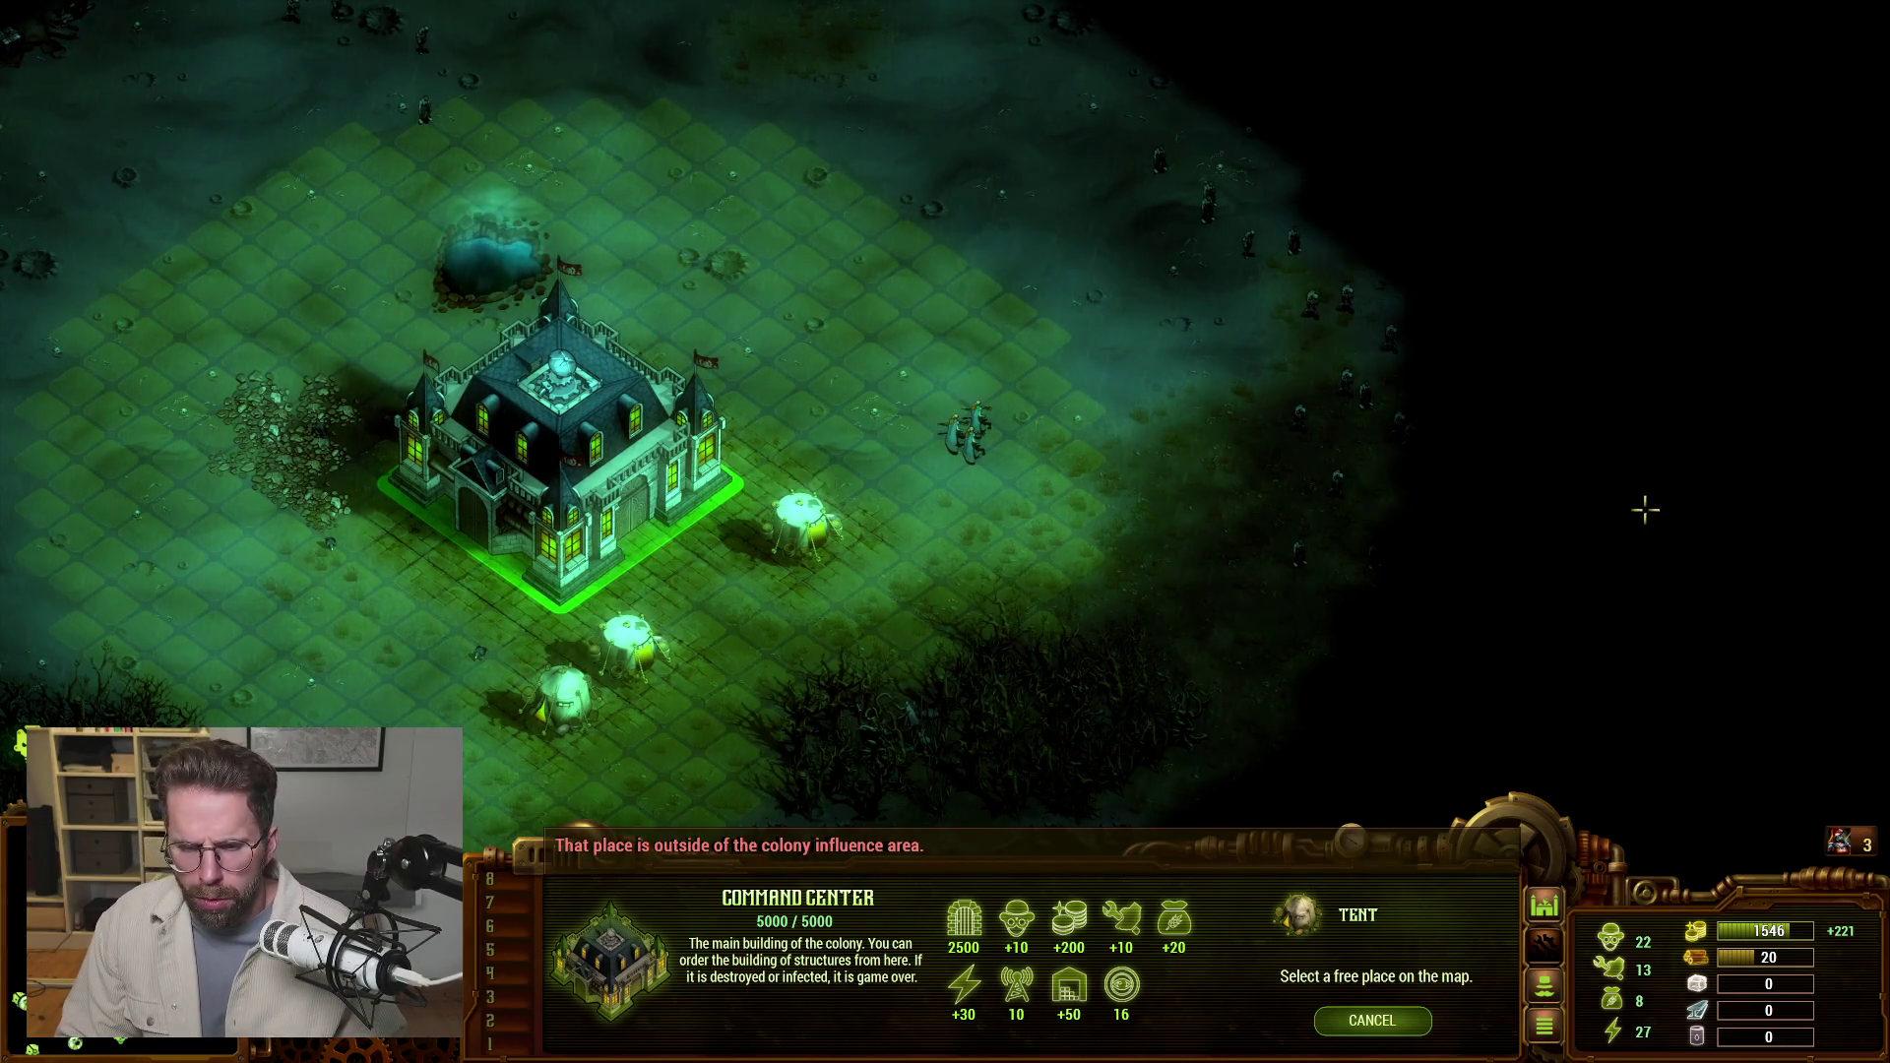
key(alt+Tab)
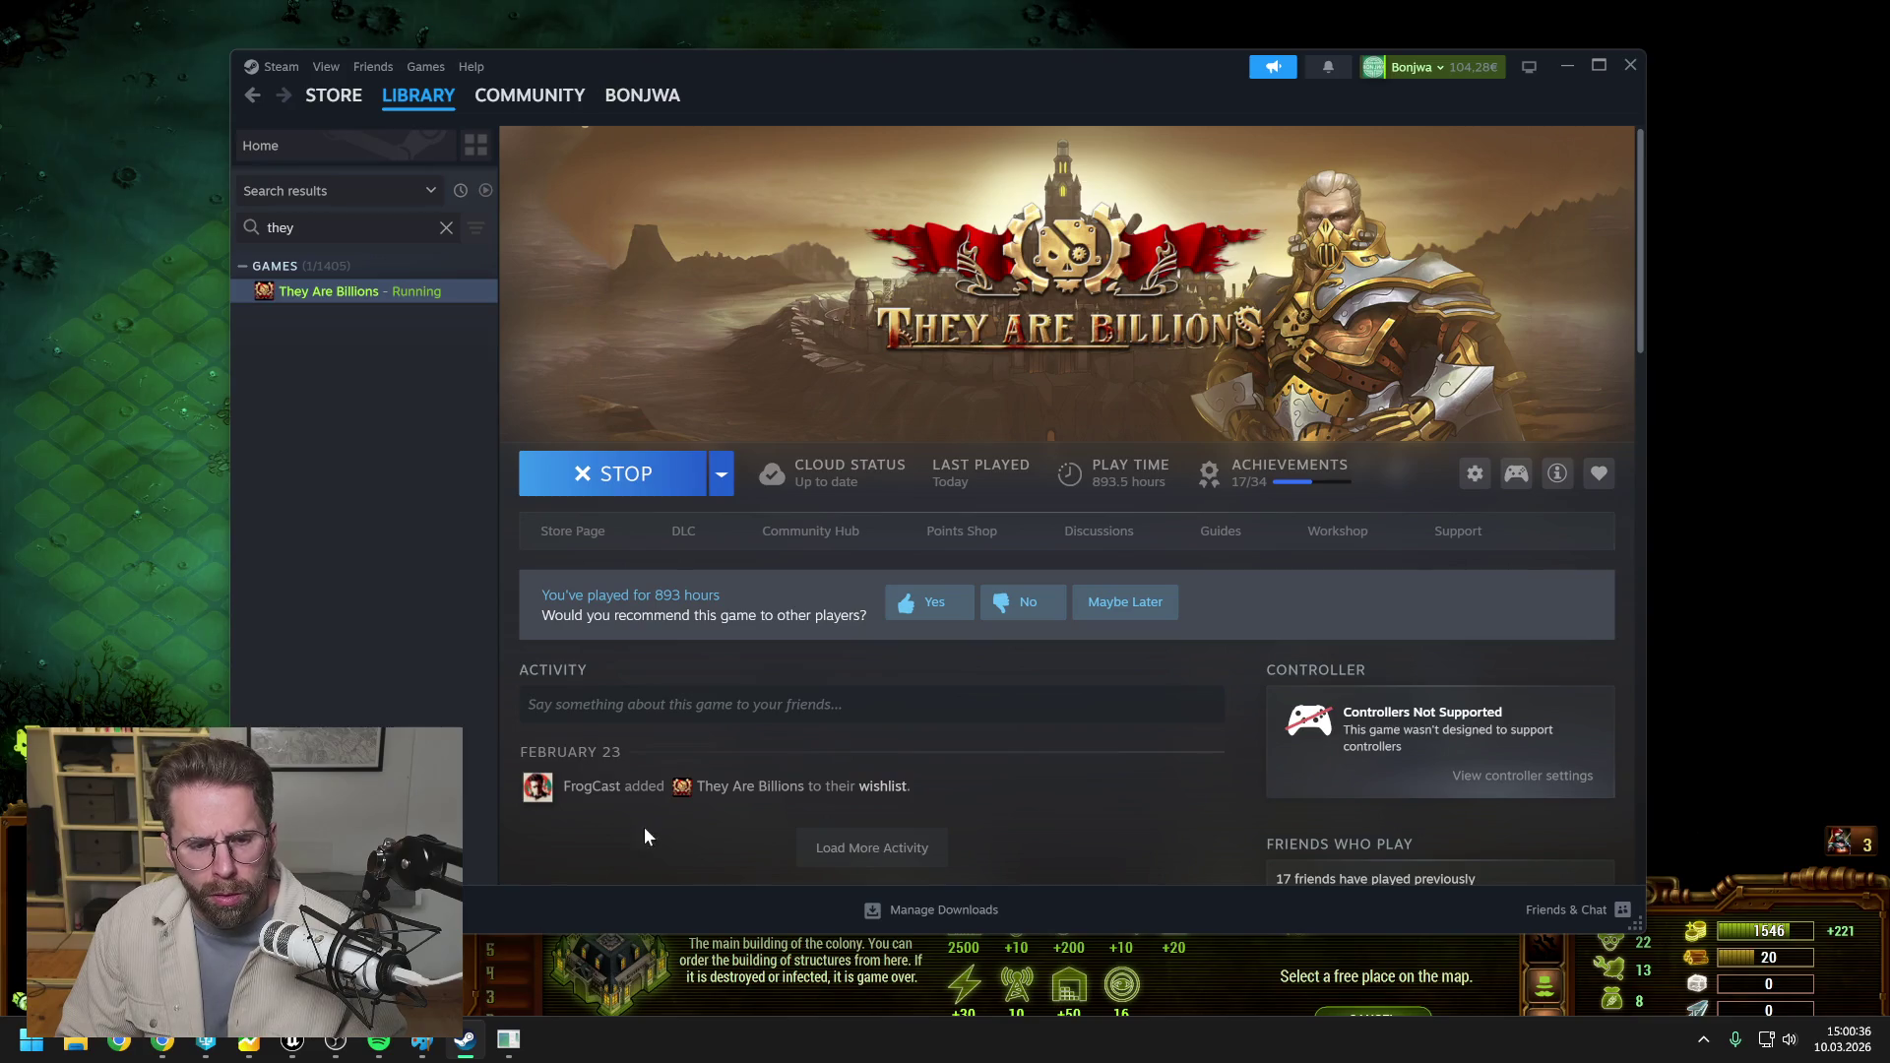
Back in Unreal, look at the BPI_PowerGrid and BPI_IngamePlayerState tabs, then the A_PowerGrid event graph.
click(292, 1040)
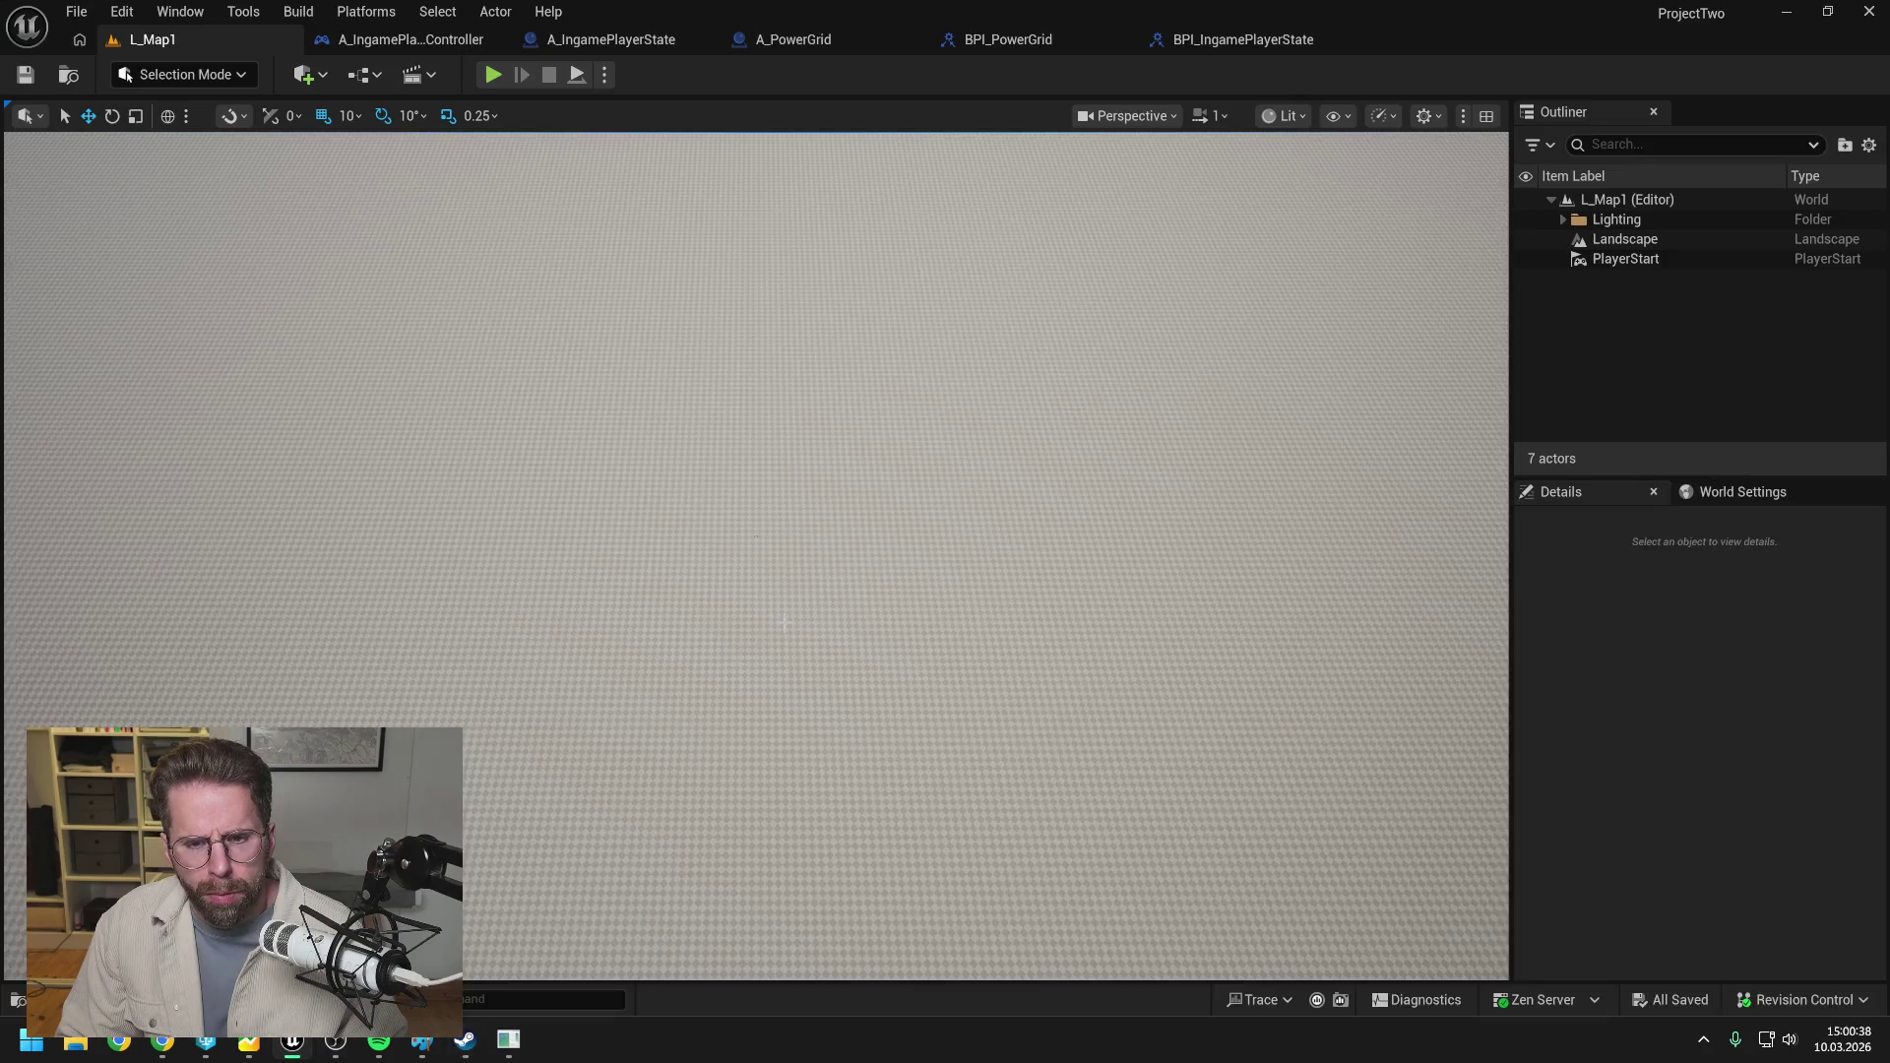
click(1053, 44)
click(1235, 39)
click(788, 37)
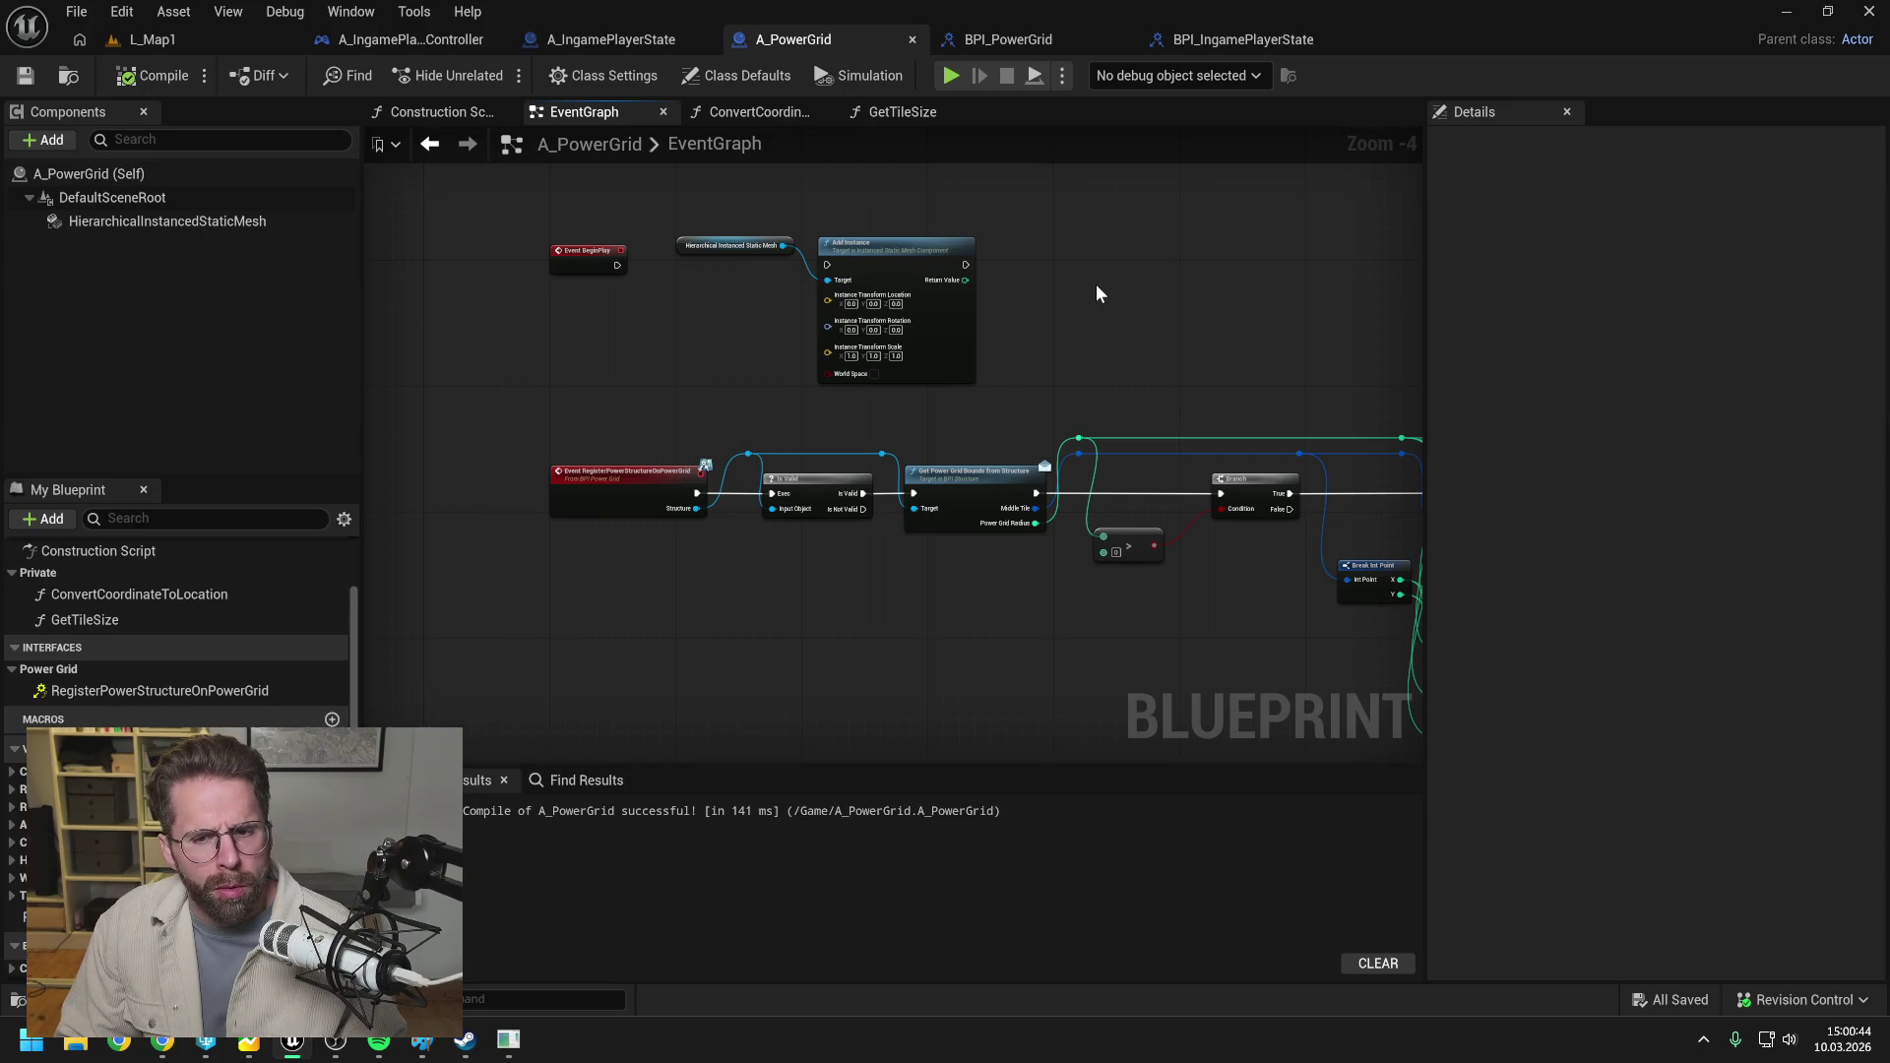
drag(1106, 304, 972, 271)
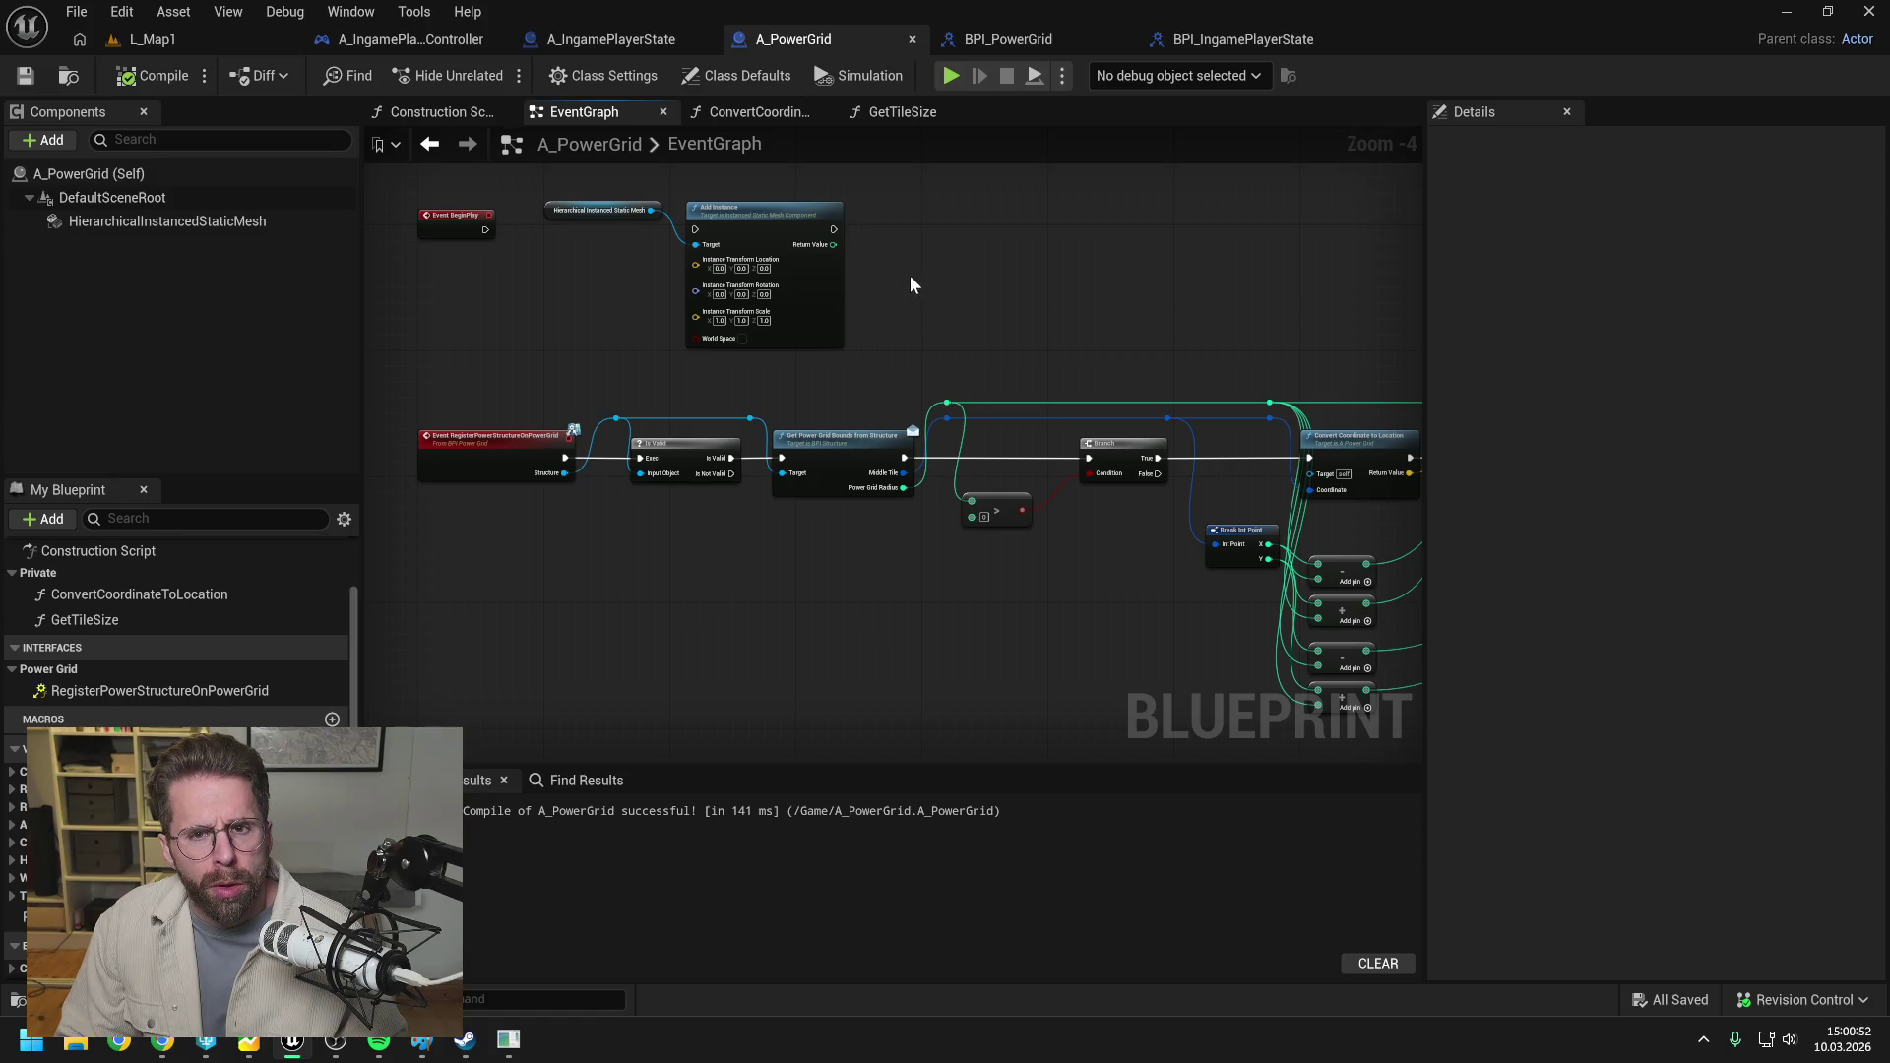
Find and open the MainHallStructure data asset in the content browser.
key(ctrl+space)
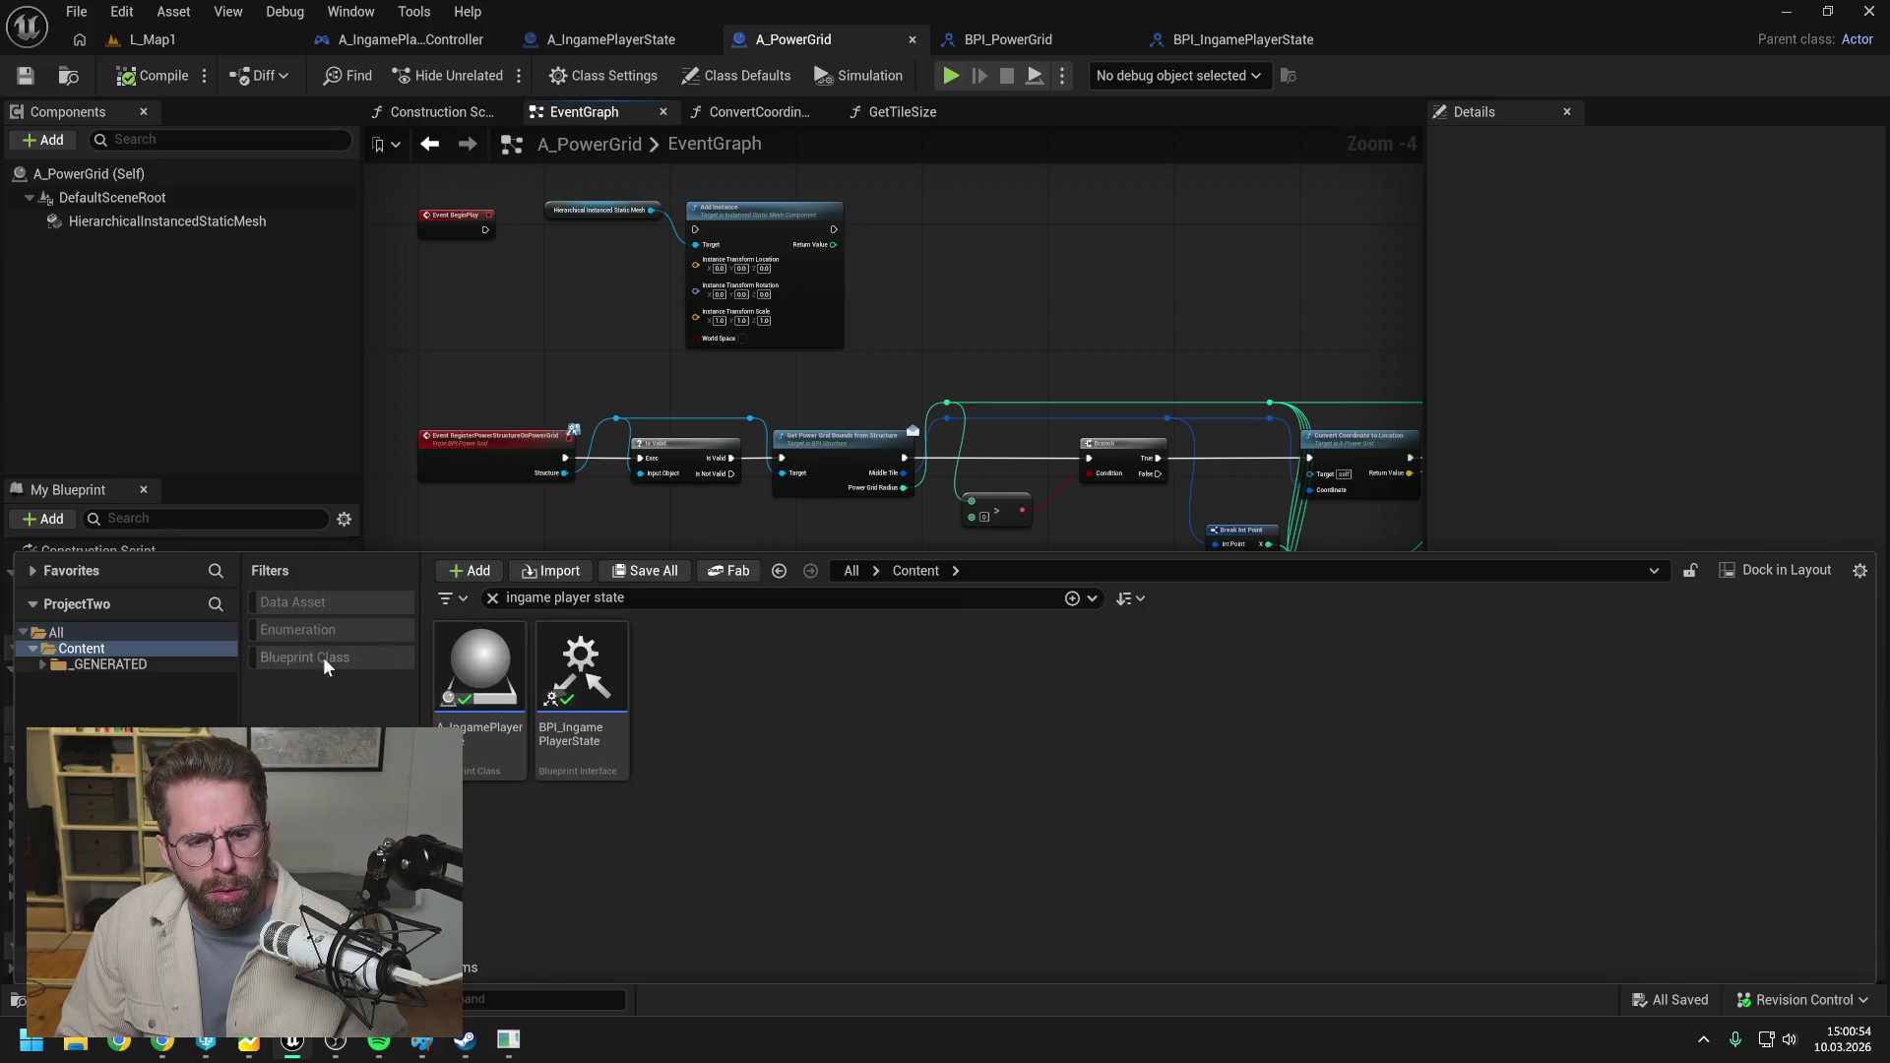
key(BackSpace)
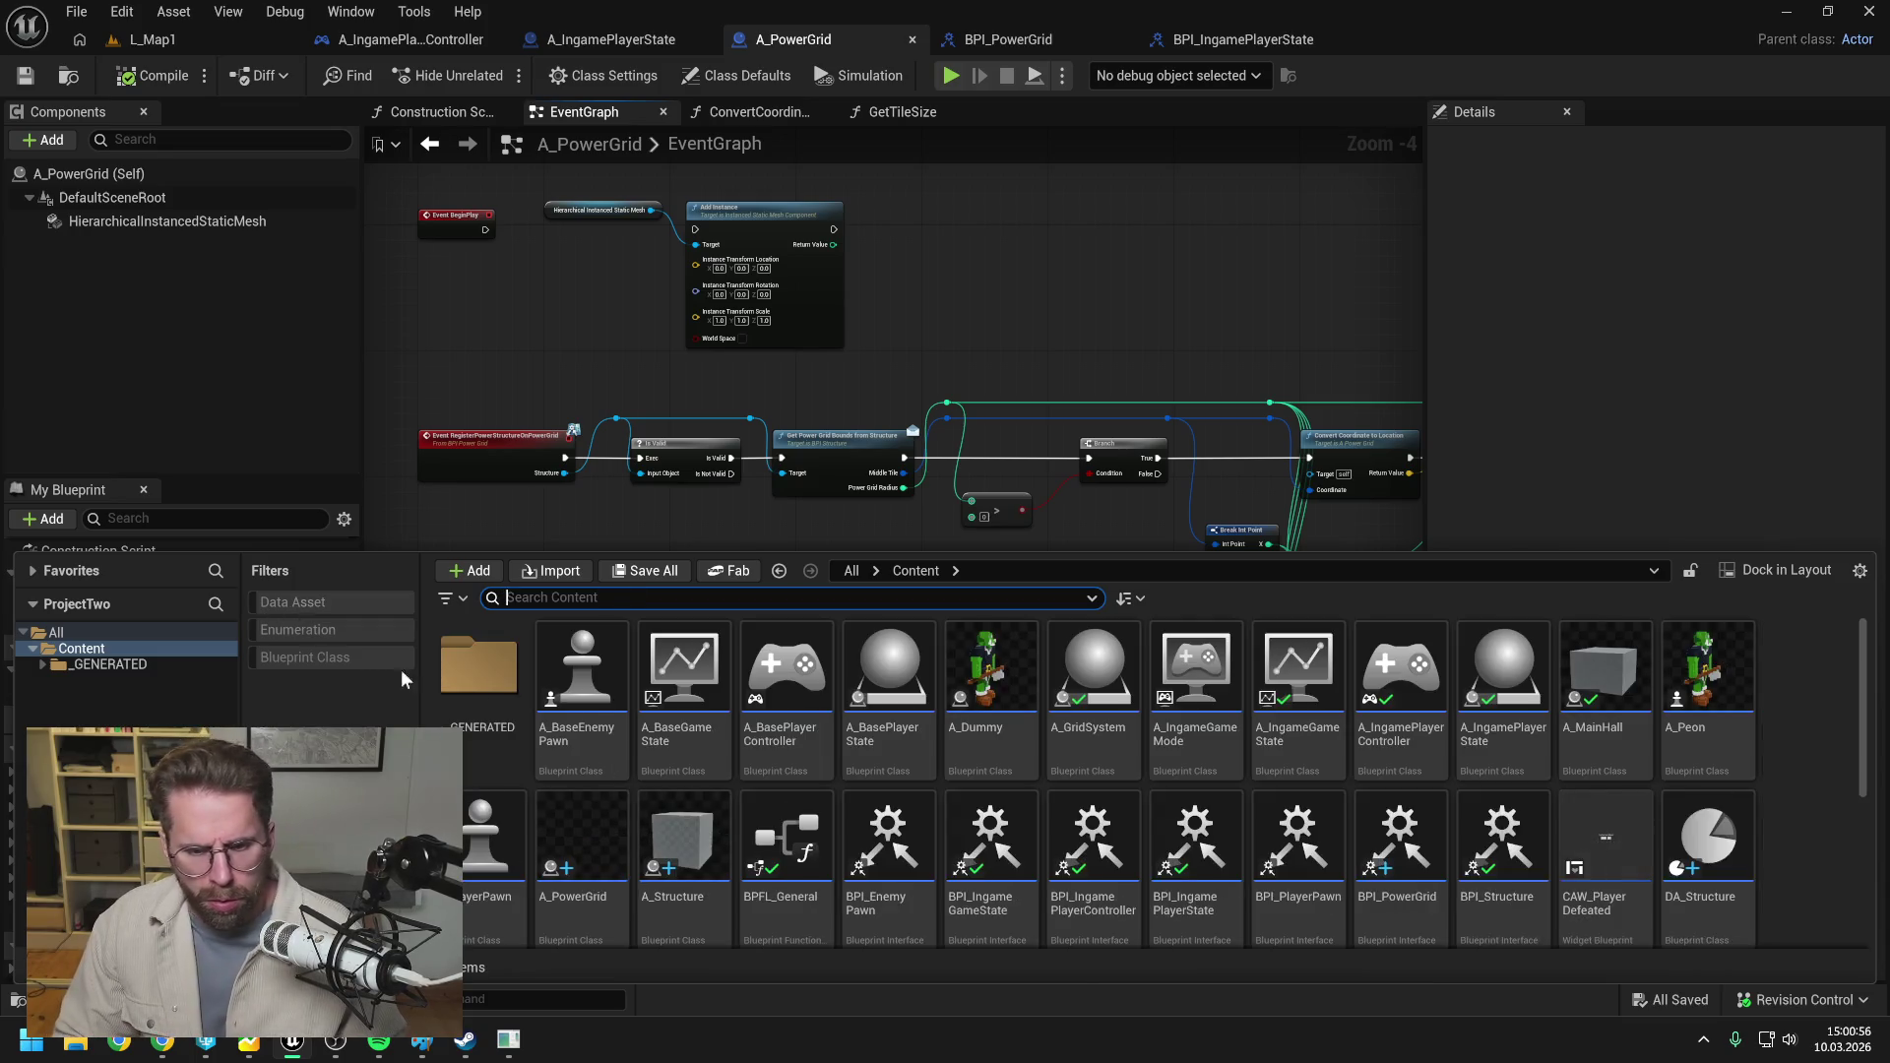
scroll(1496, 797, down, 3)
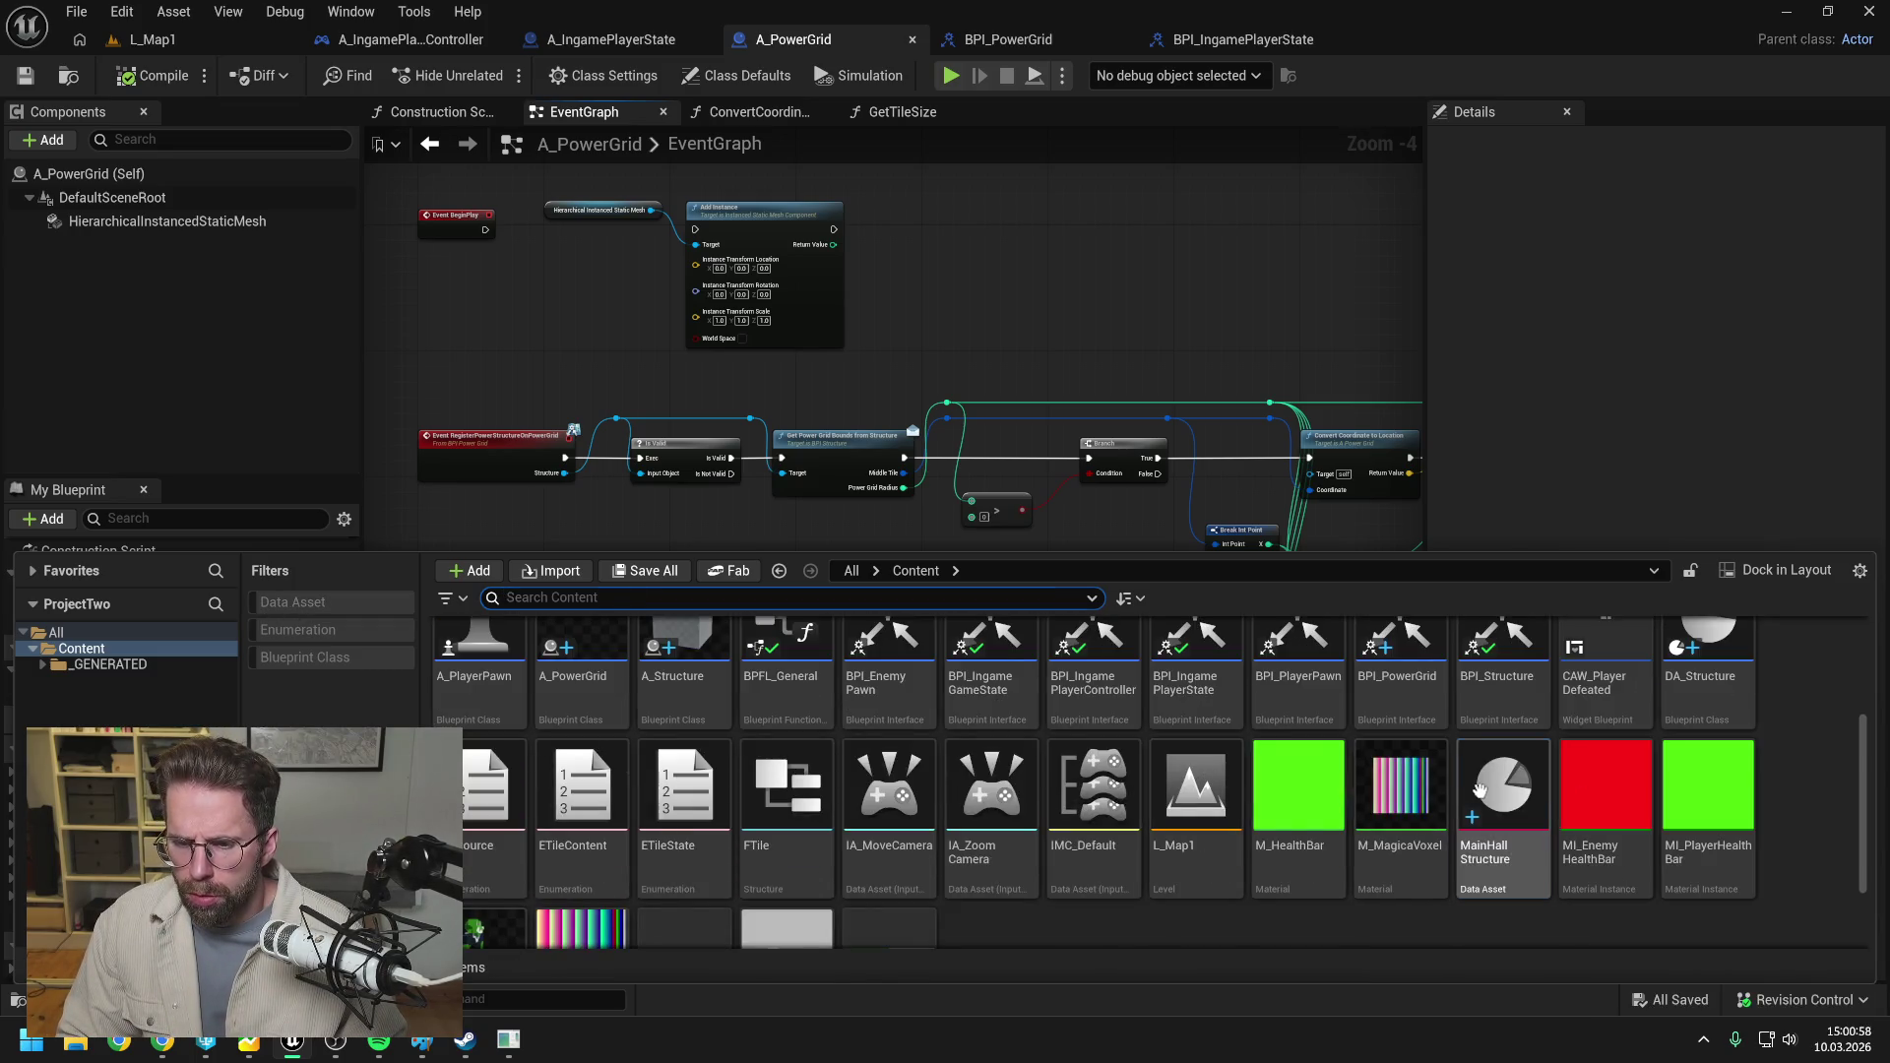
double_click(1496, 799)
Change Power Grid Radius from 11 to 10, save the asset, and return to L_Map1.
click(827, 282)
text(10)
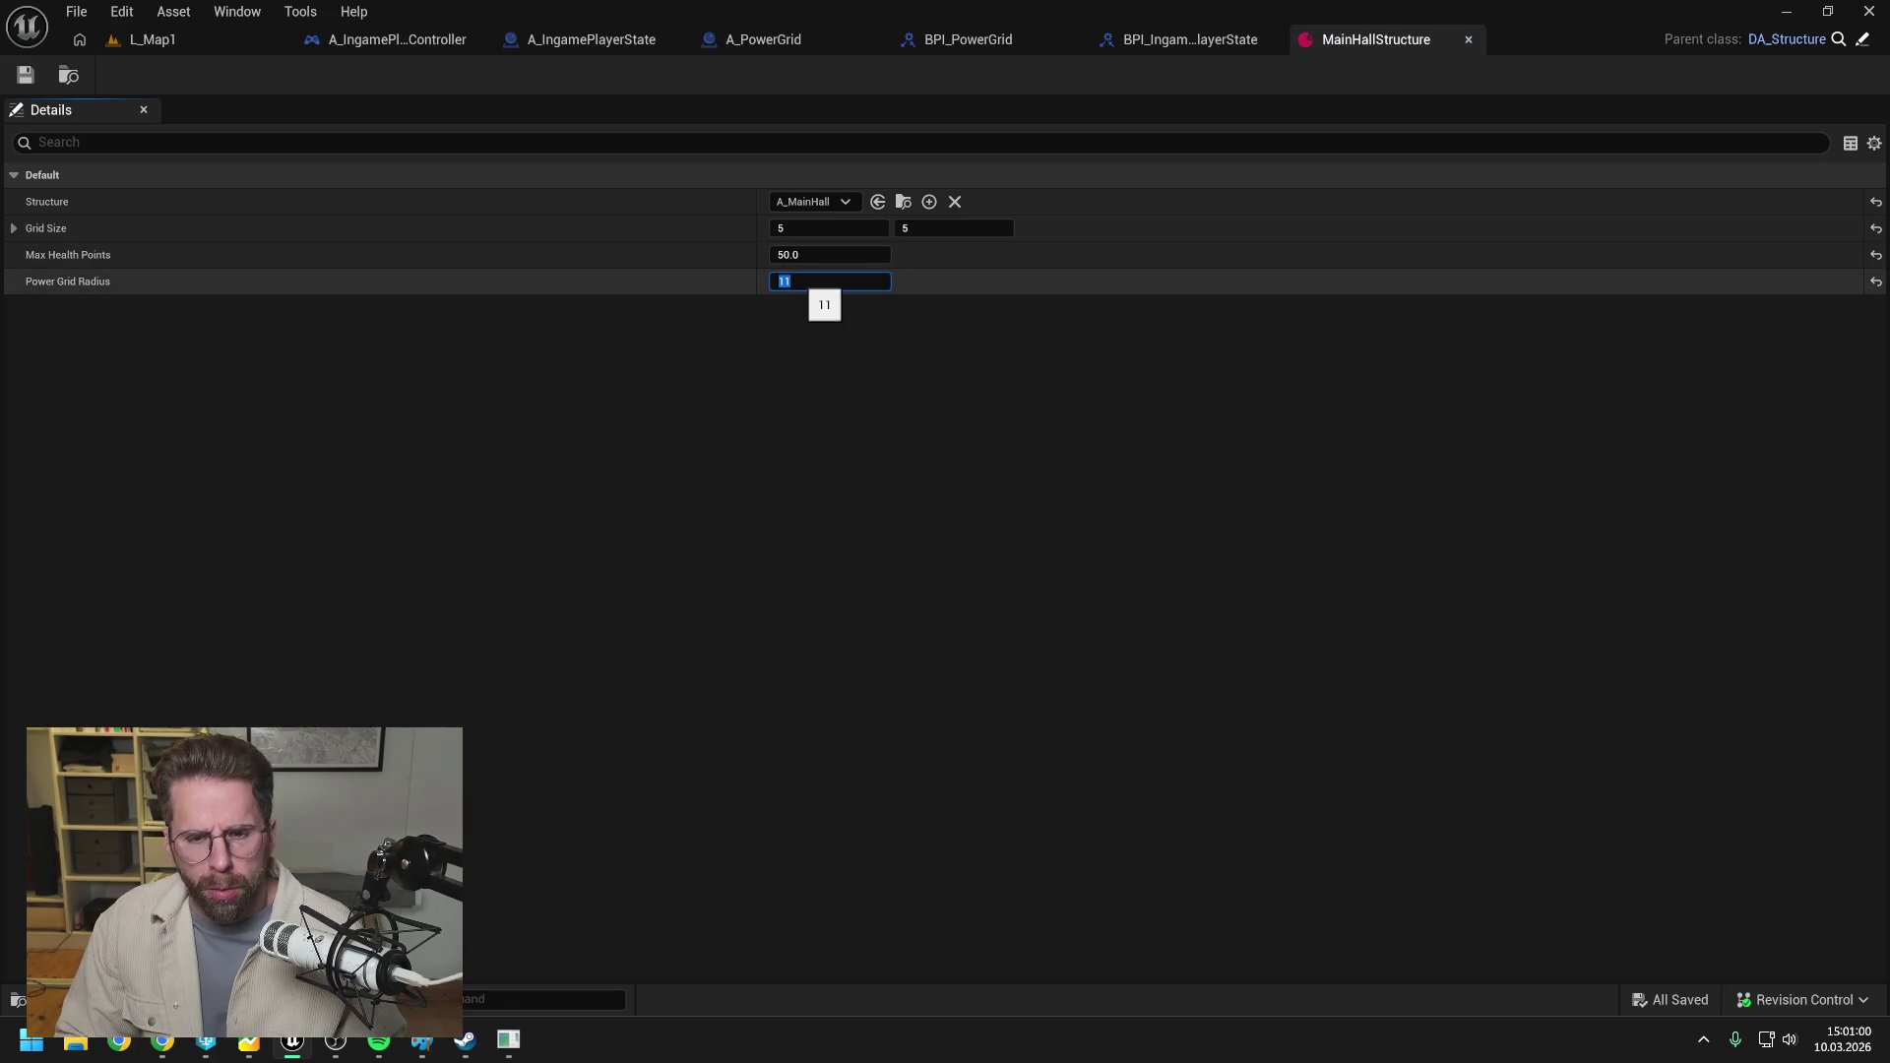
key(Return)
click(26, 75)
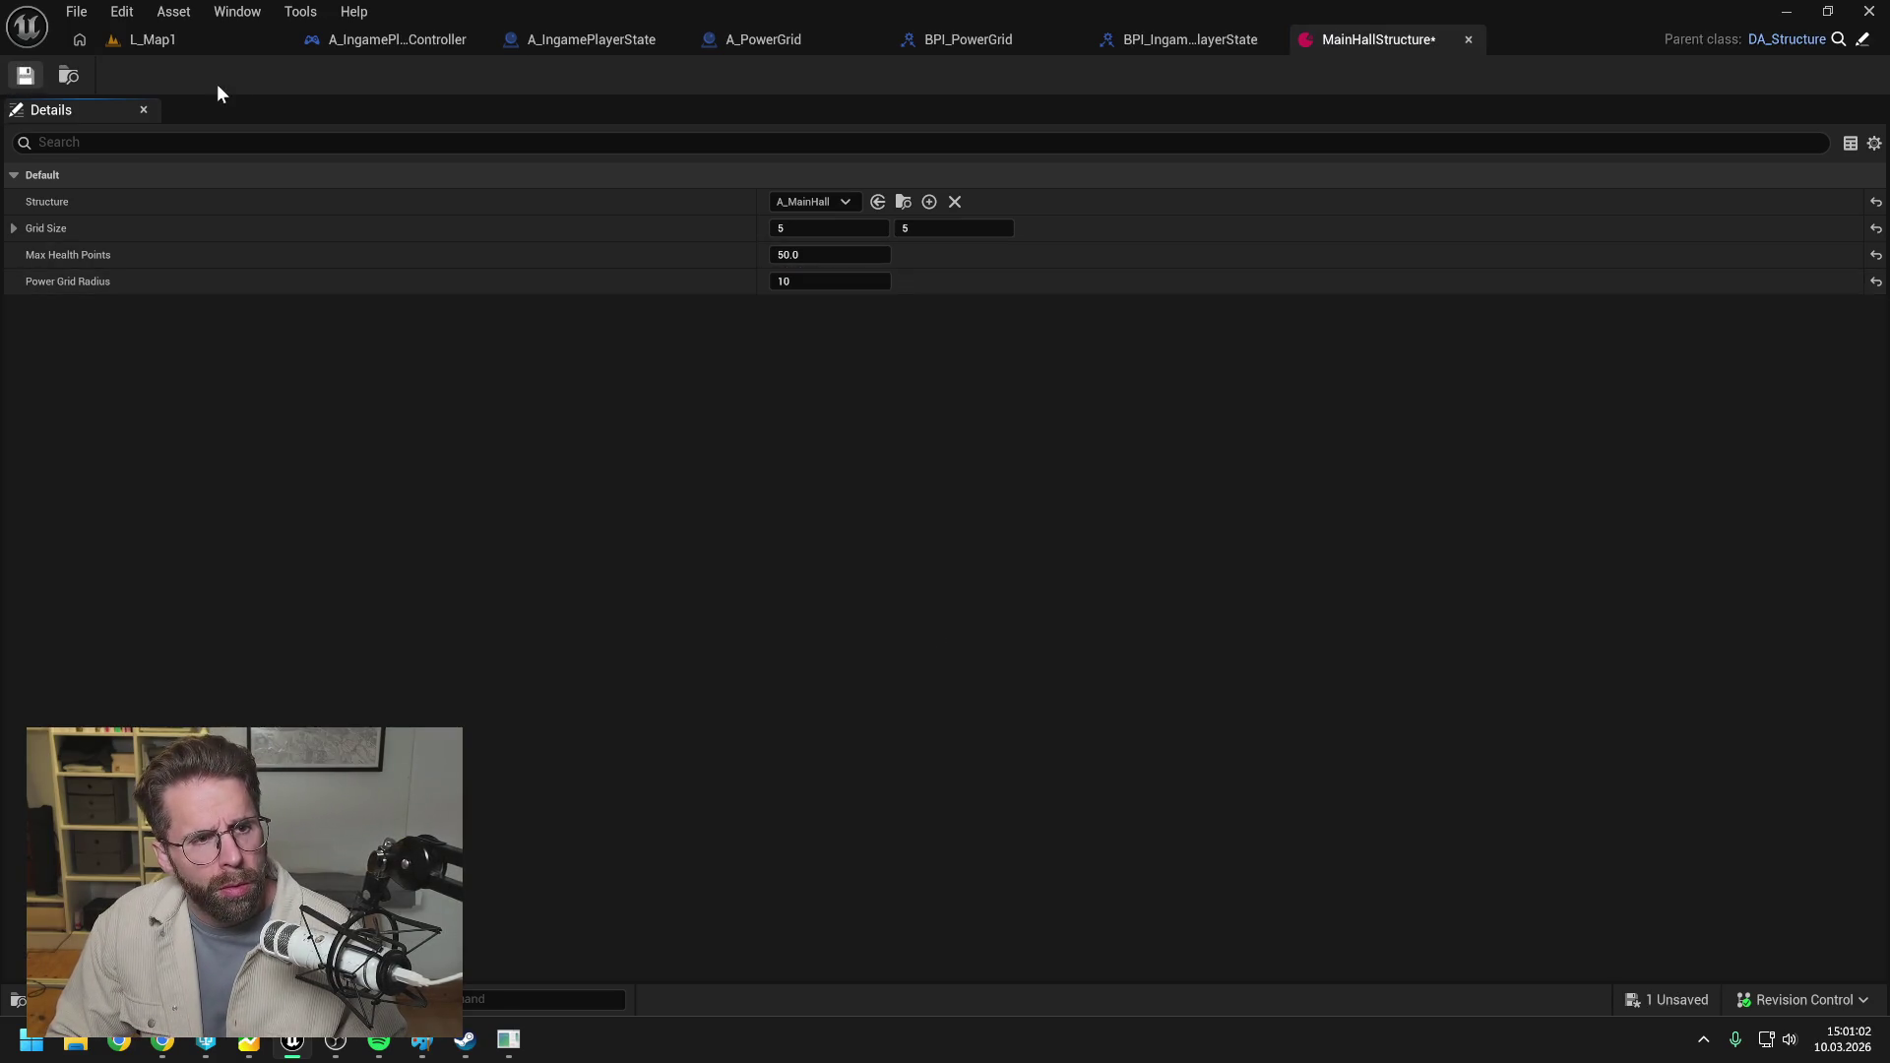
click(186, 36)
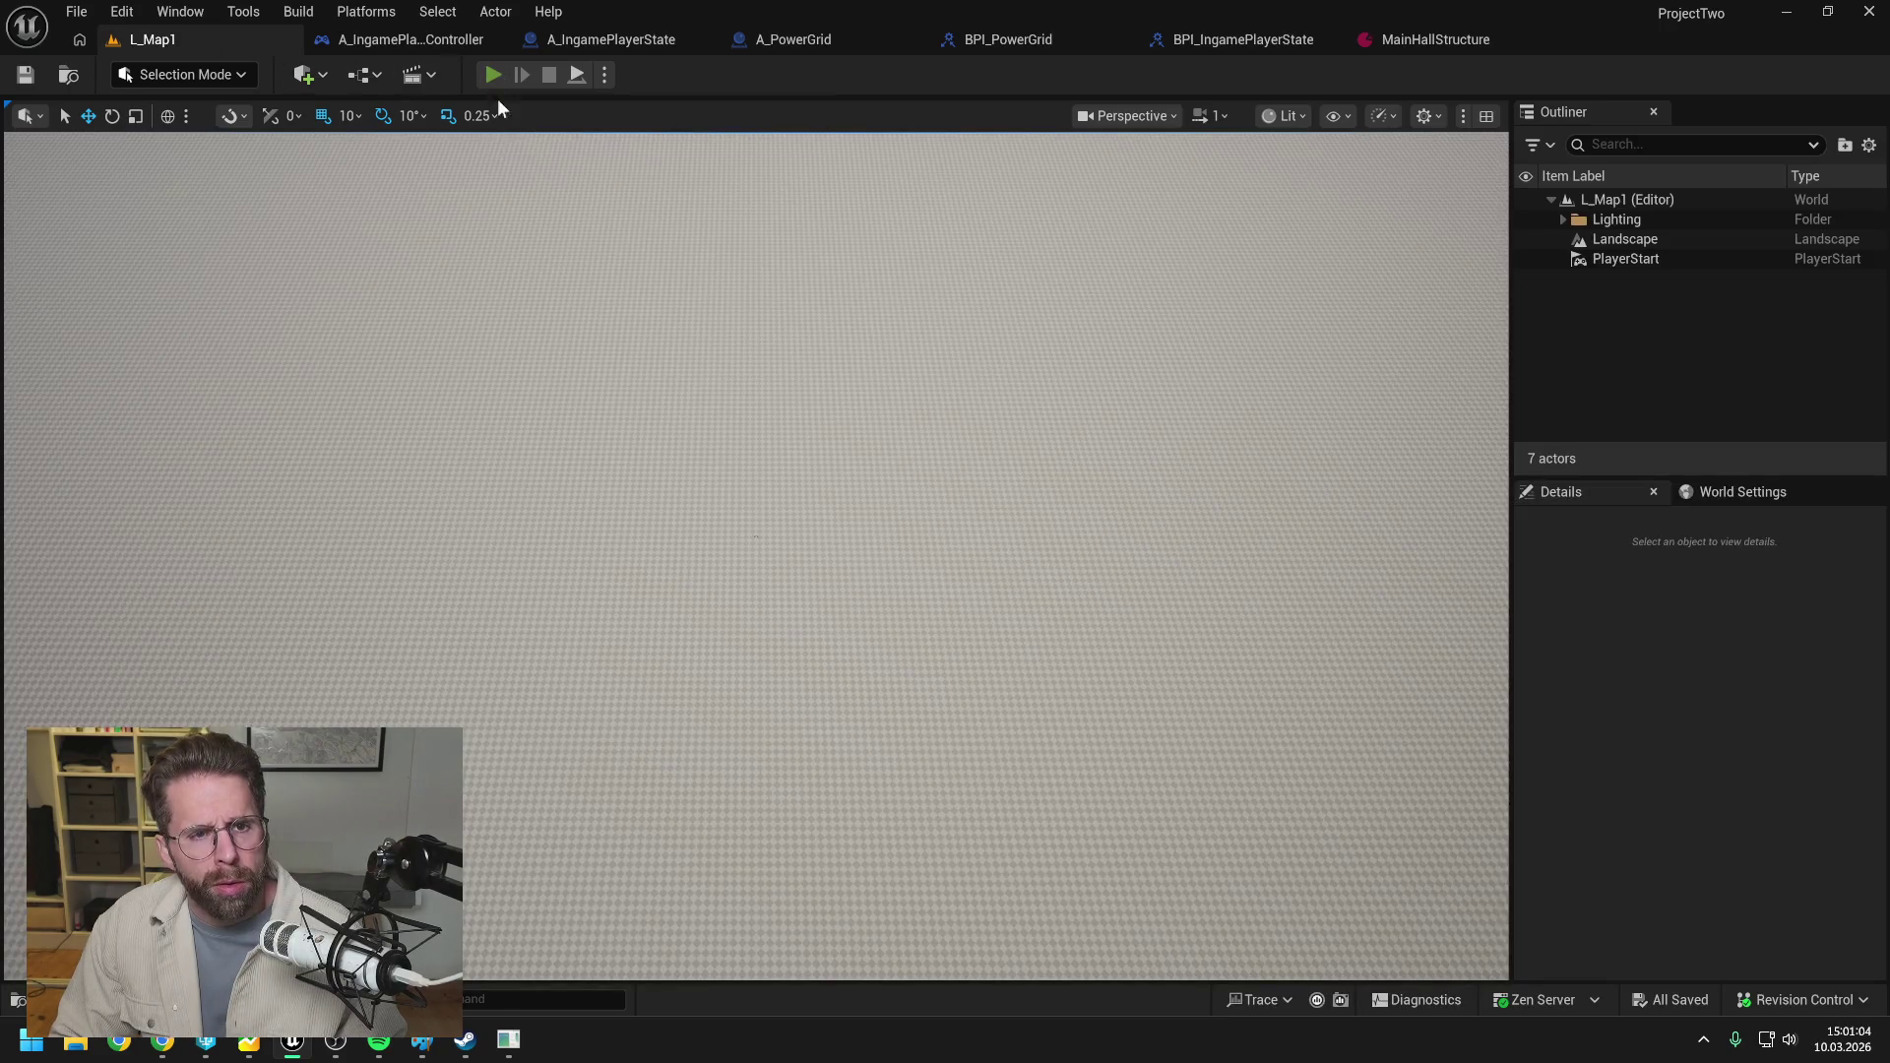
click(496, 75)
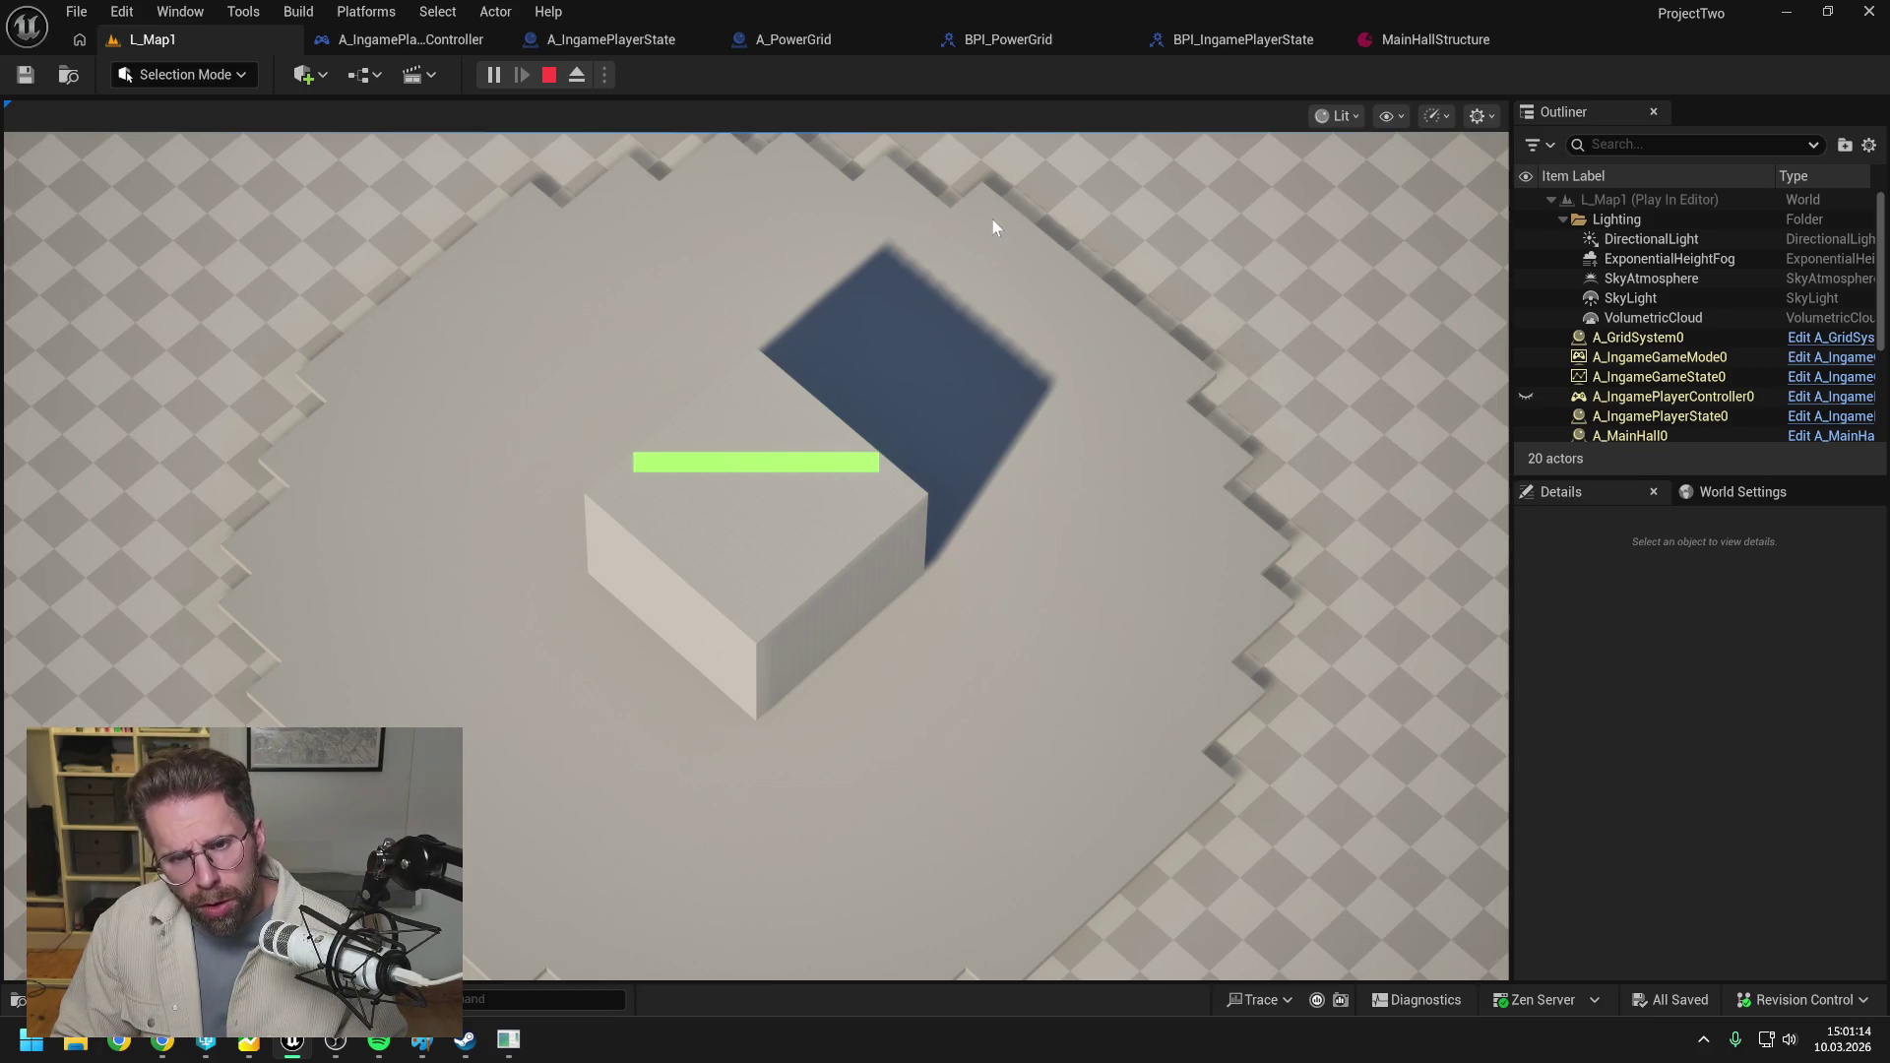
scroll(1201, 413, down, 2)
mouse_move(1037, 978)
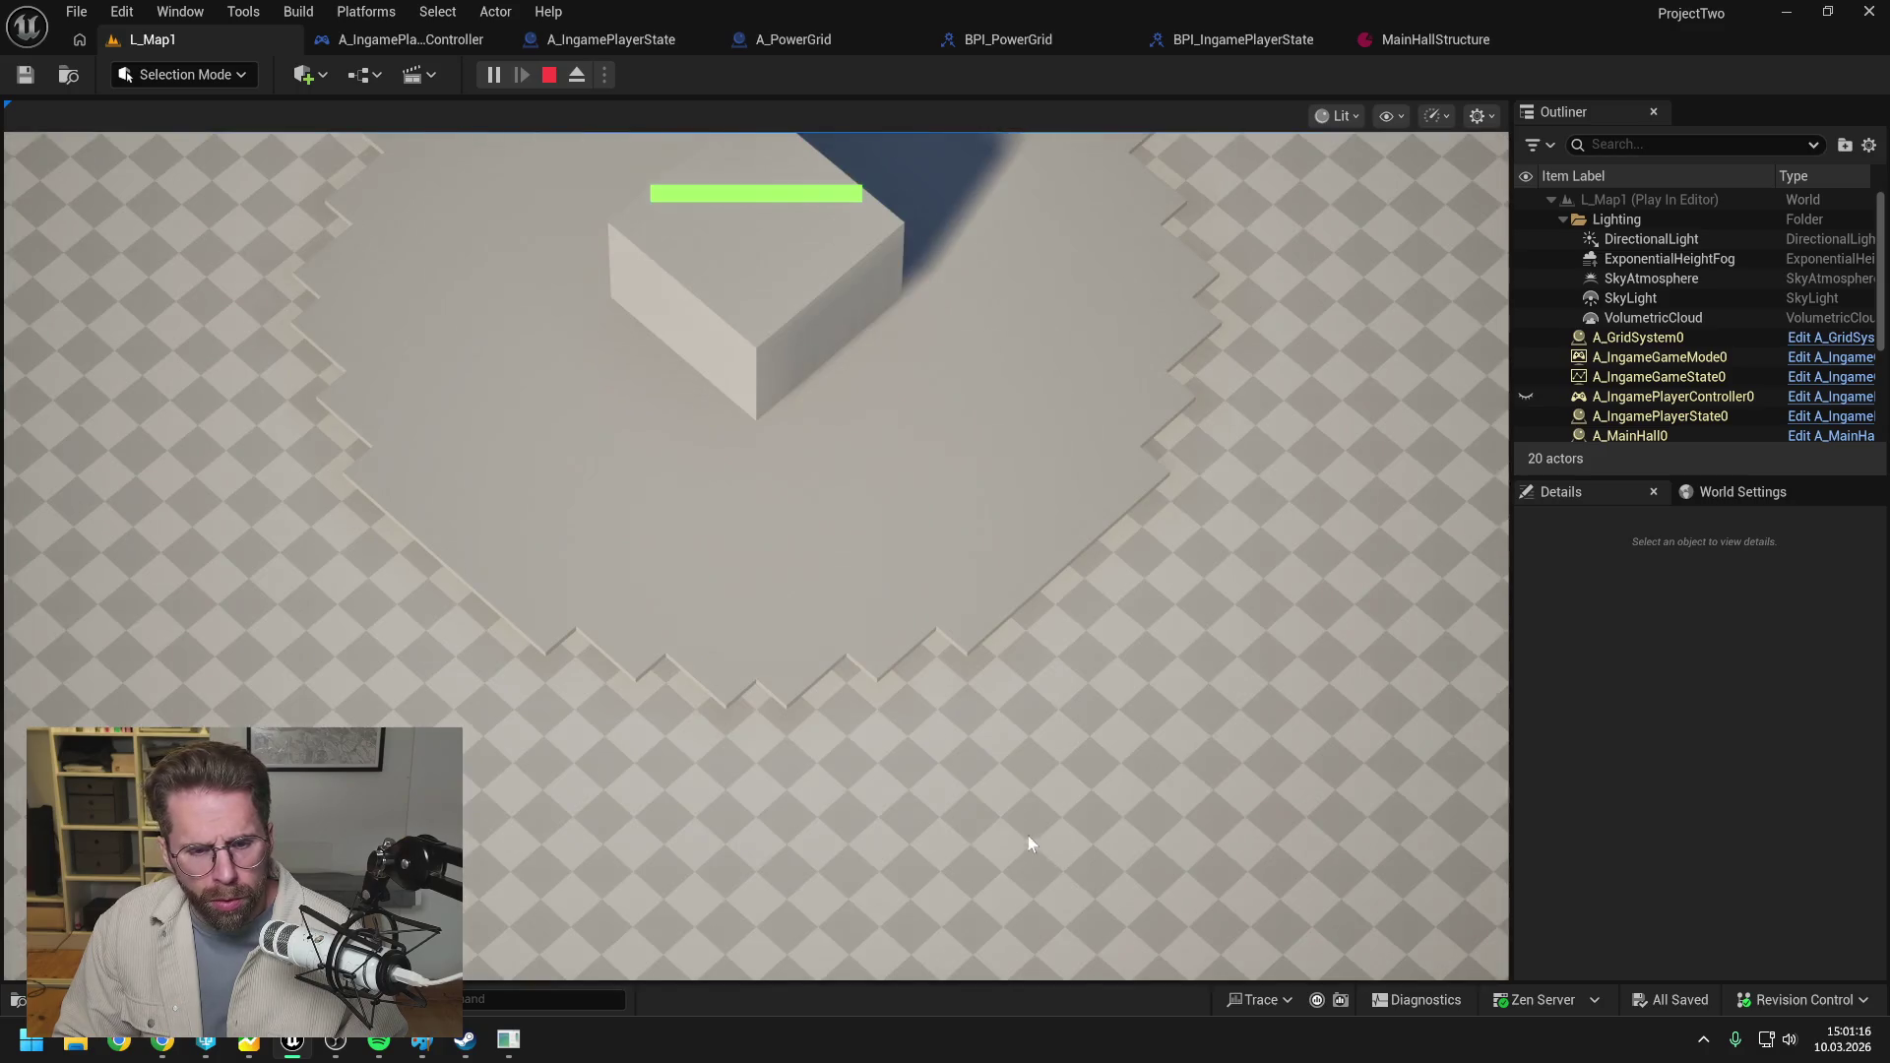
mouse_move(1081, 132)
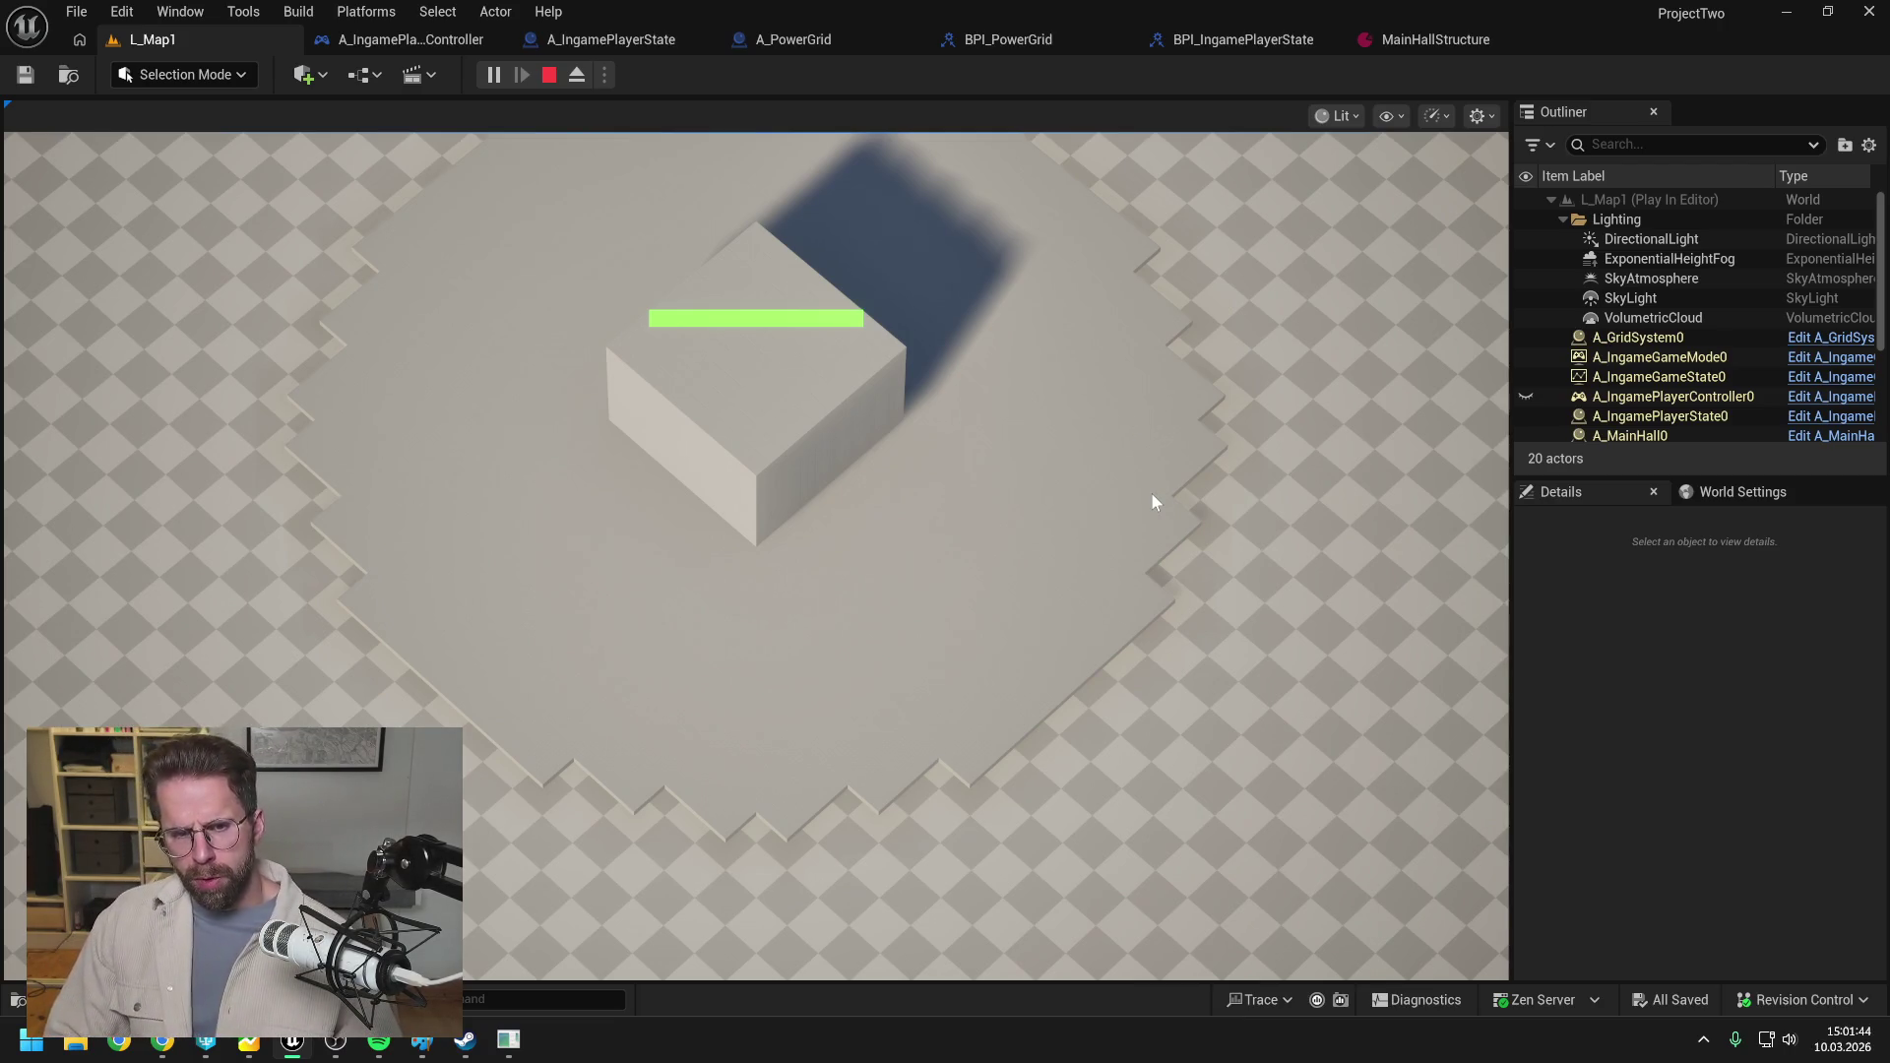
key(w)
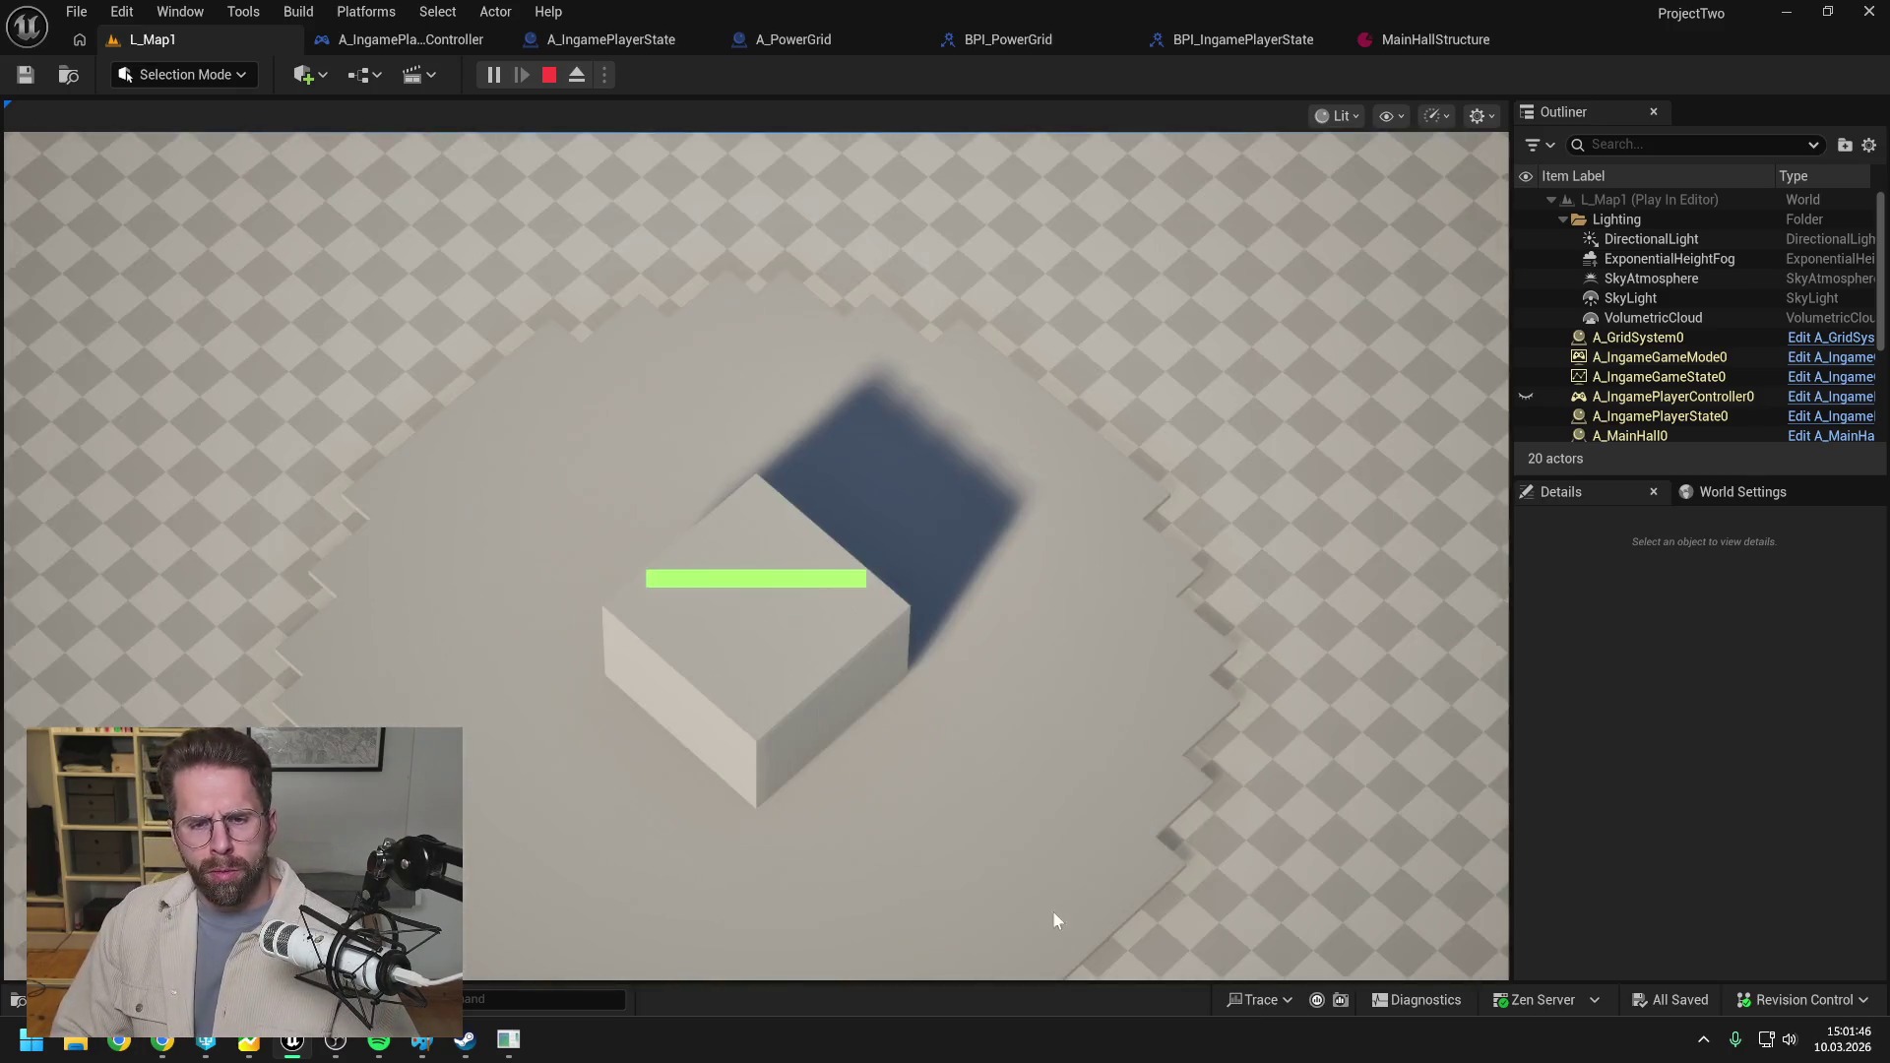
key(s)
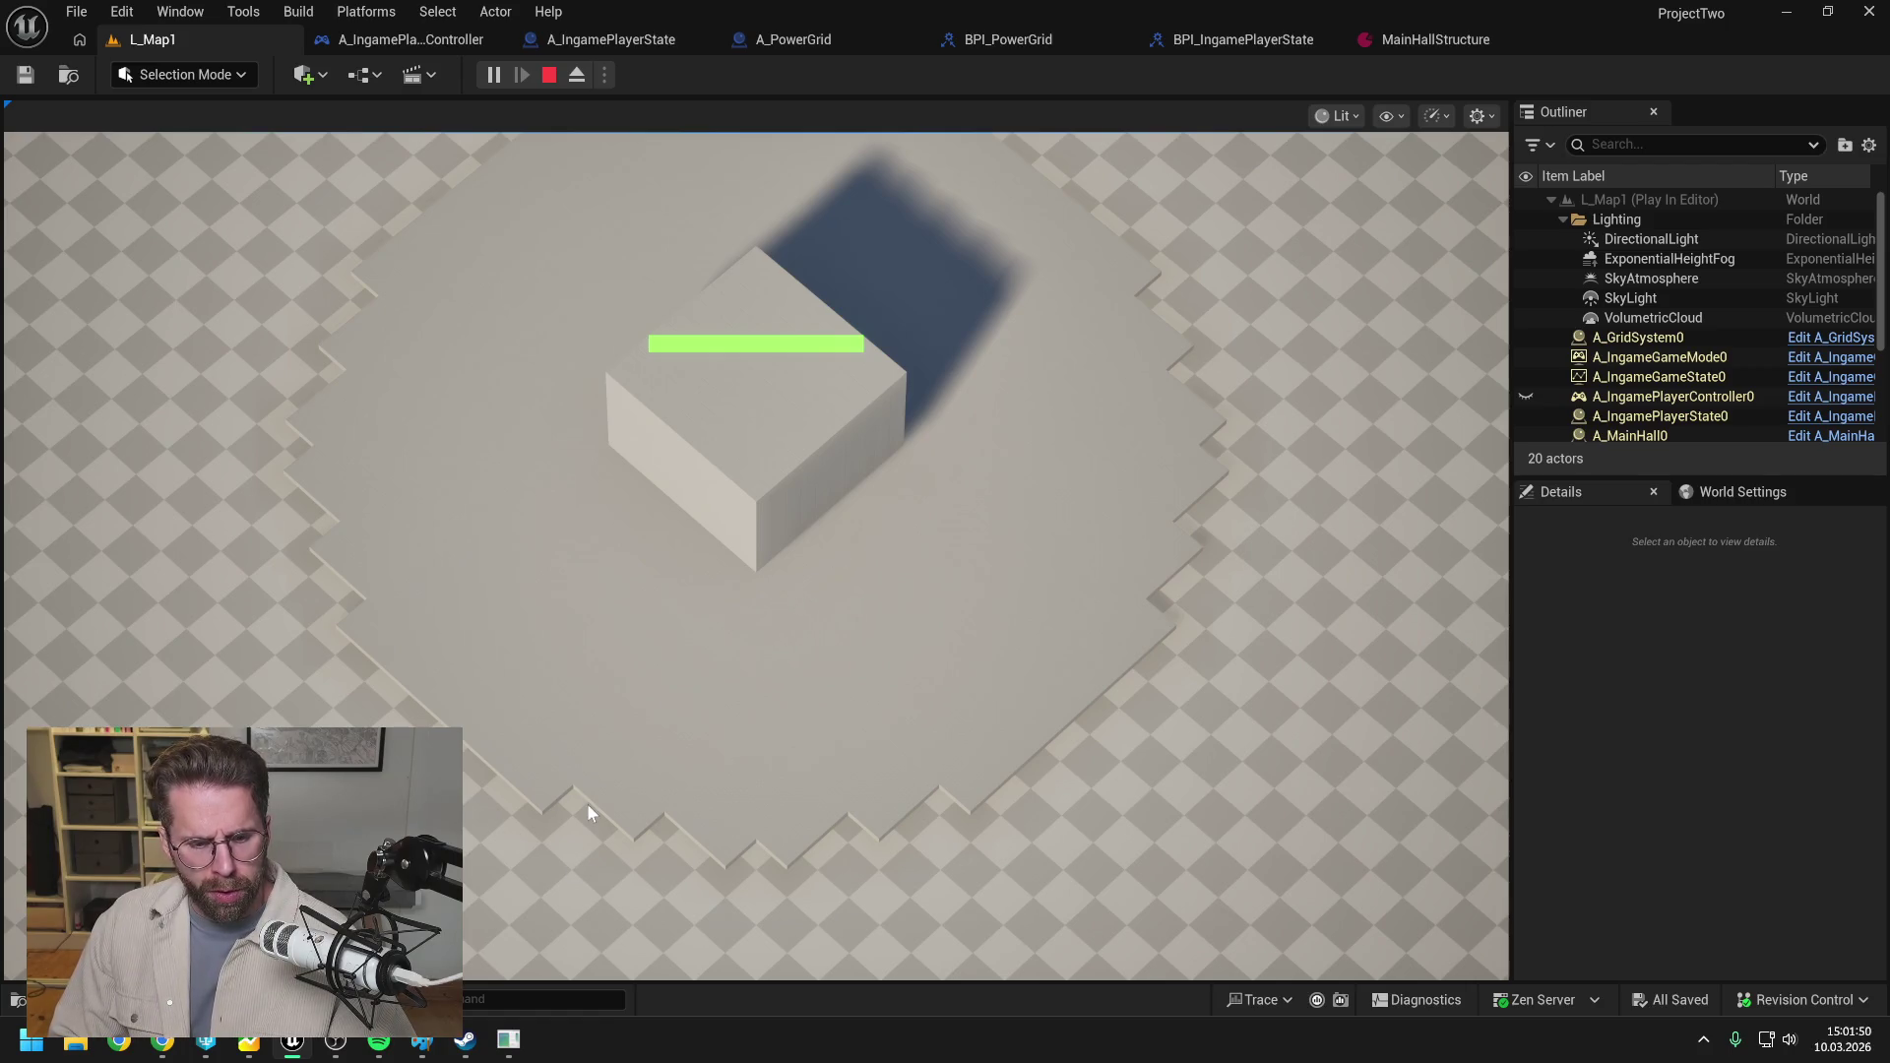
key(Escape)
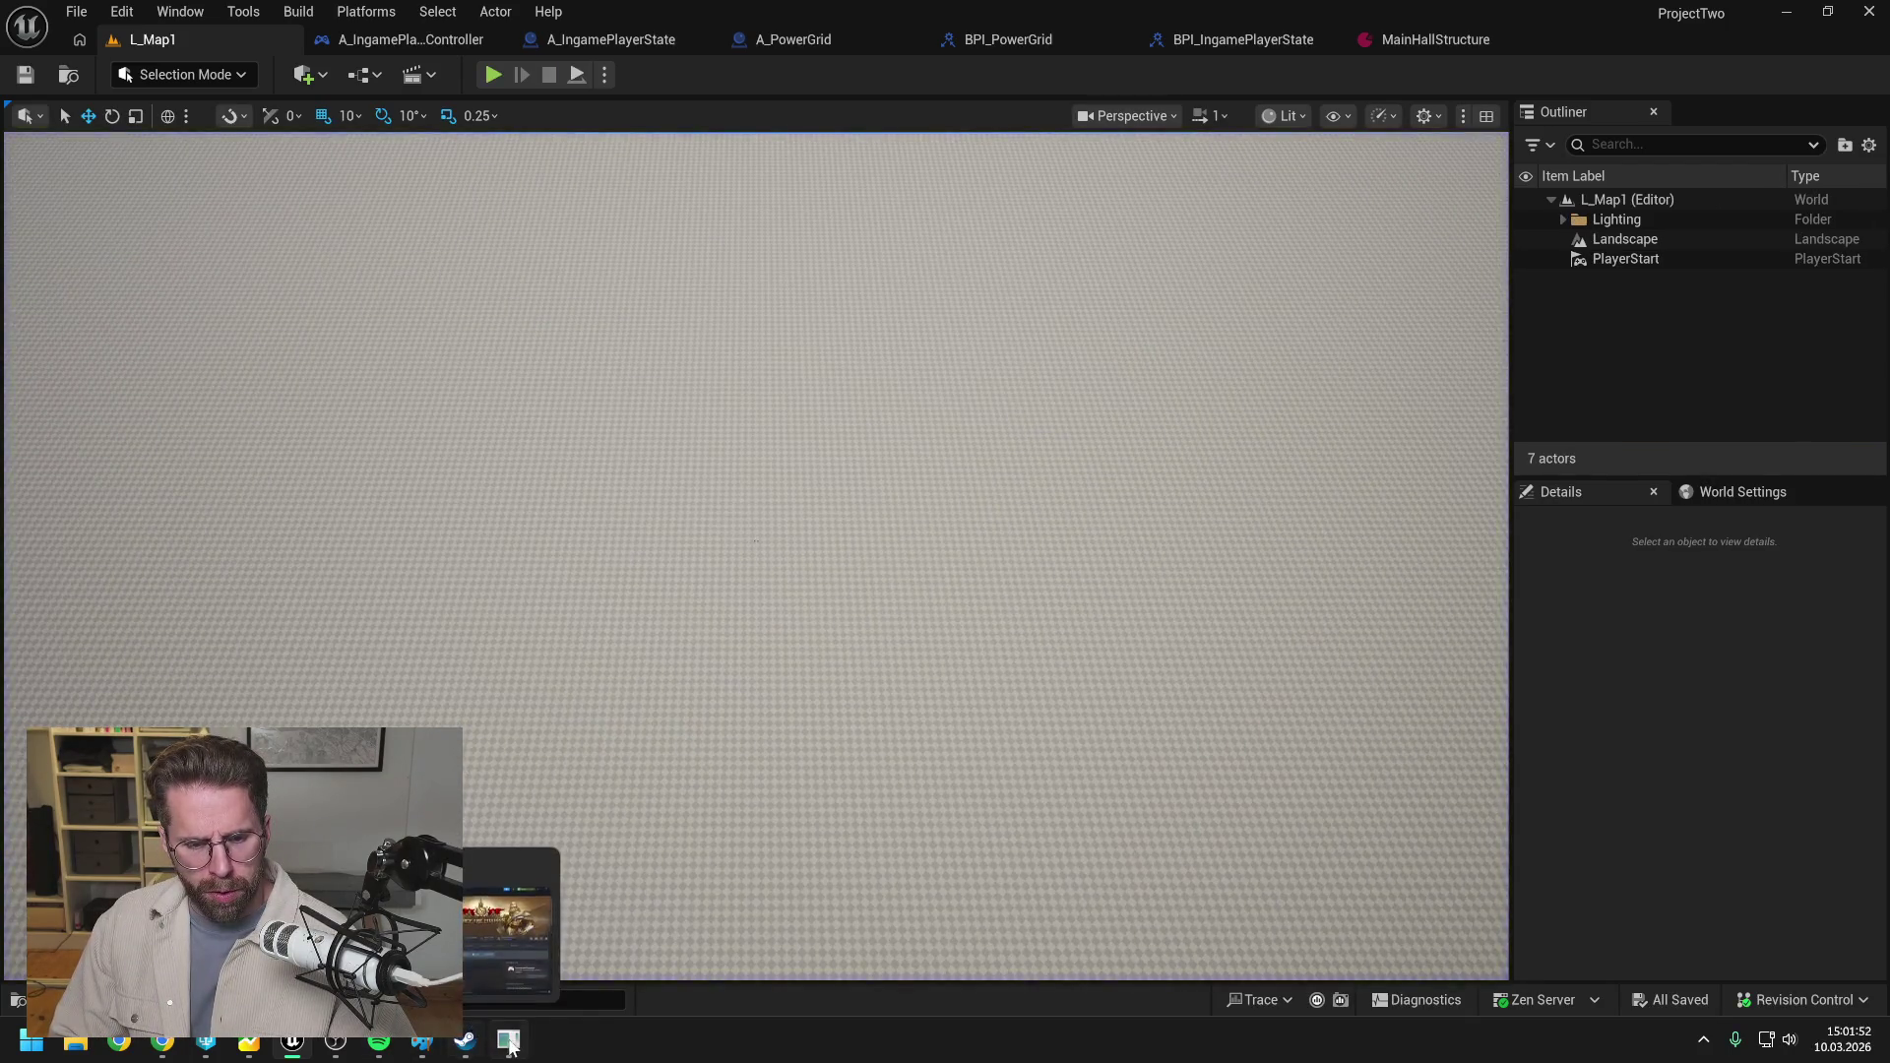
In the game, place the tent below the Command Center and pick the Energy tab's Tesla Tower.
click(508, 1040)
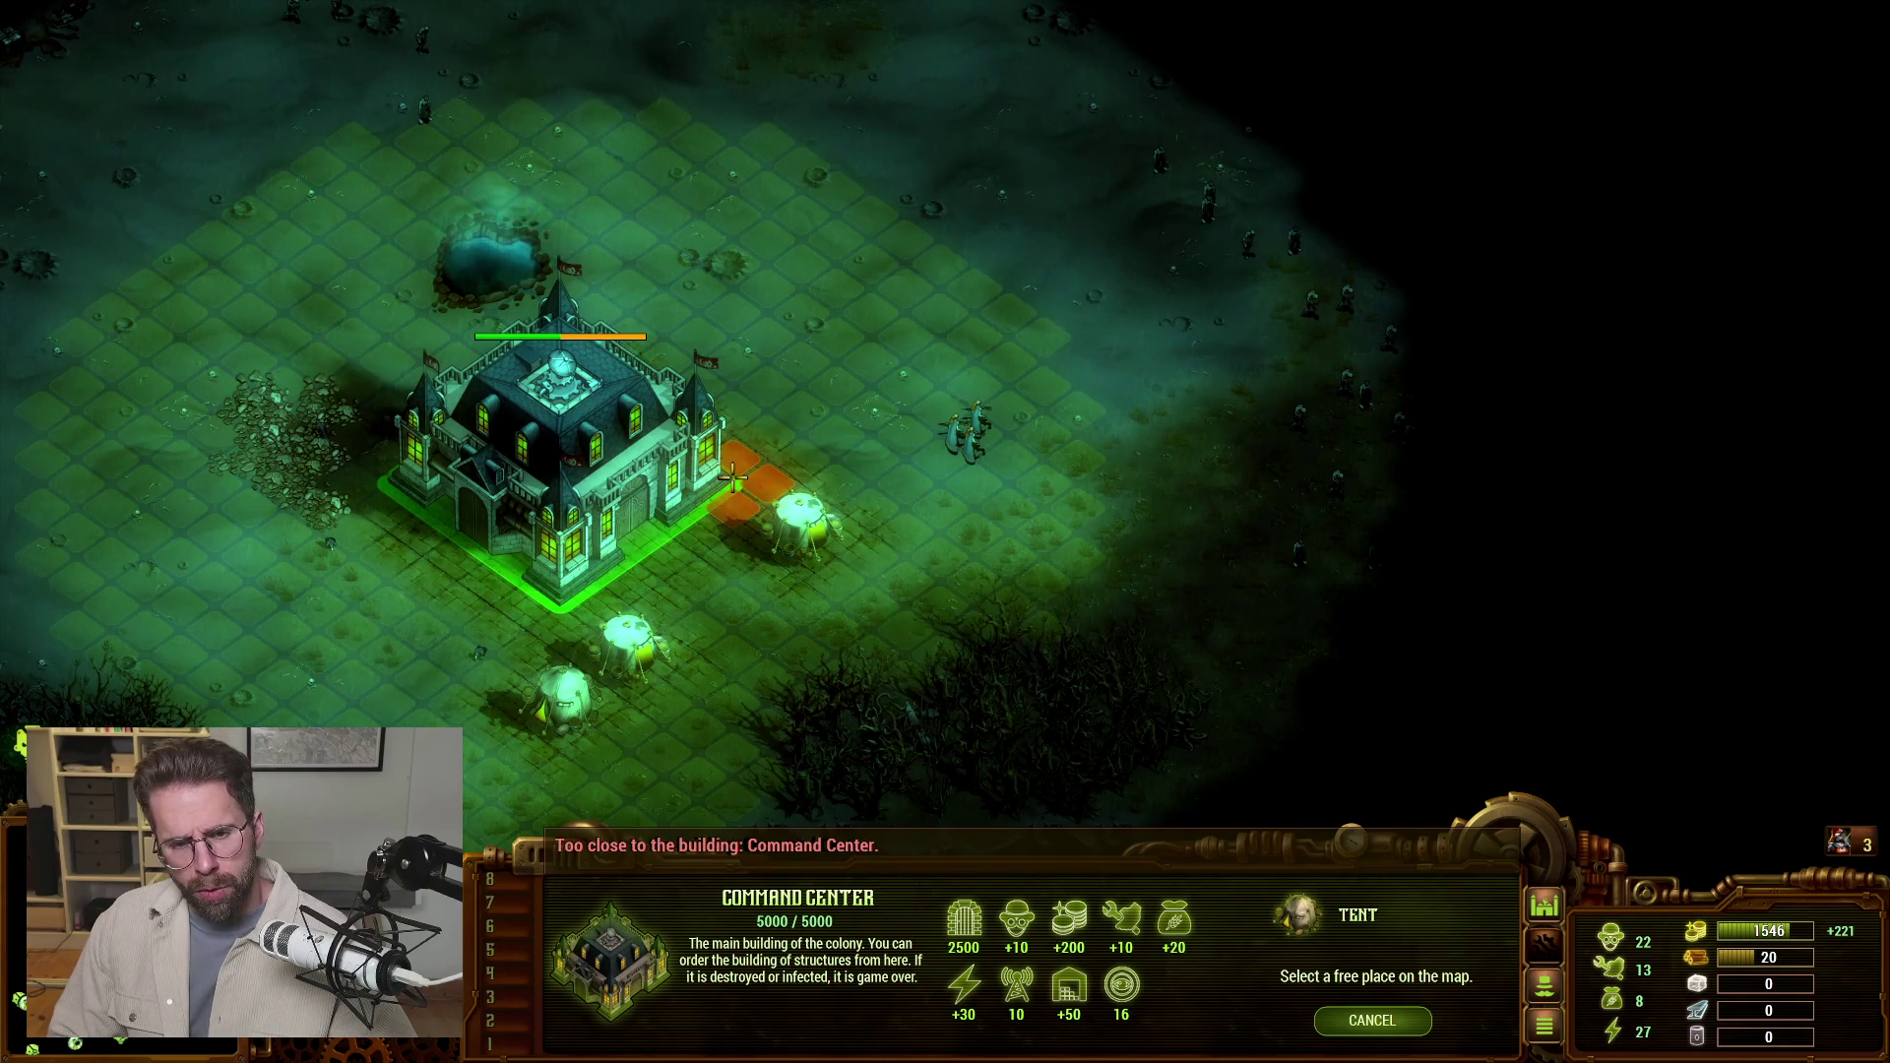
click(733, 576)
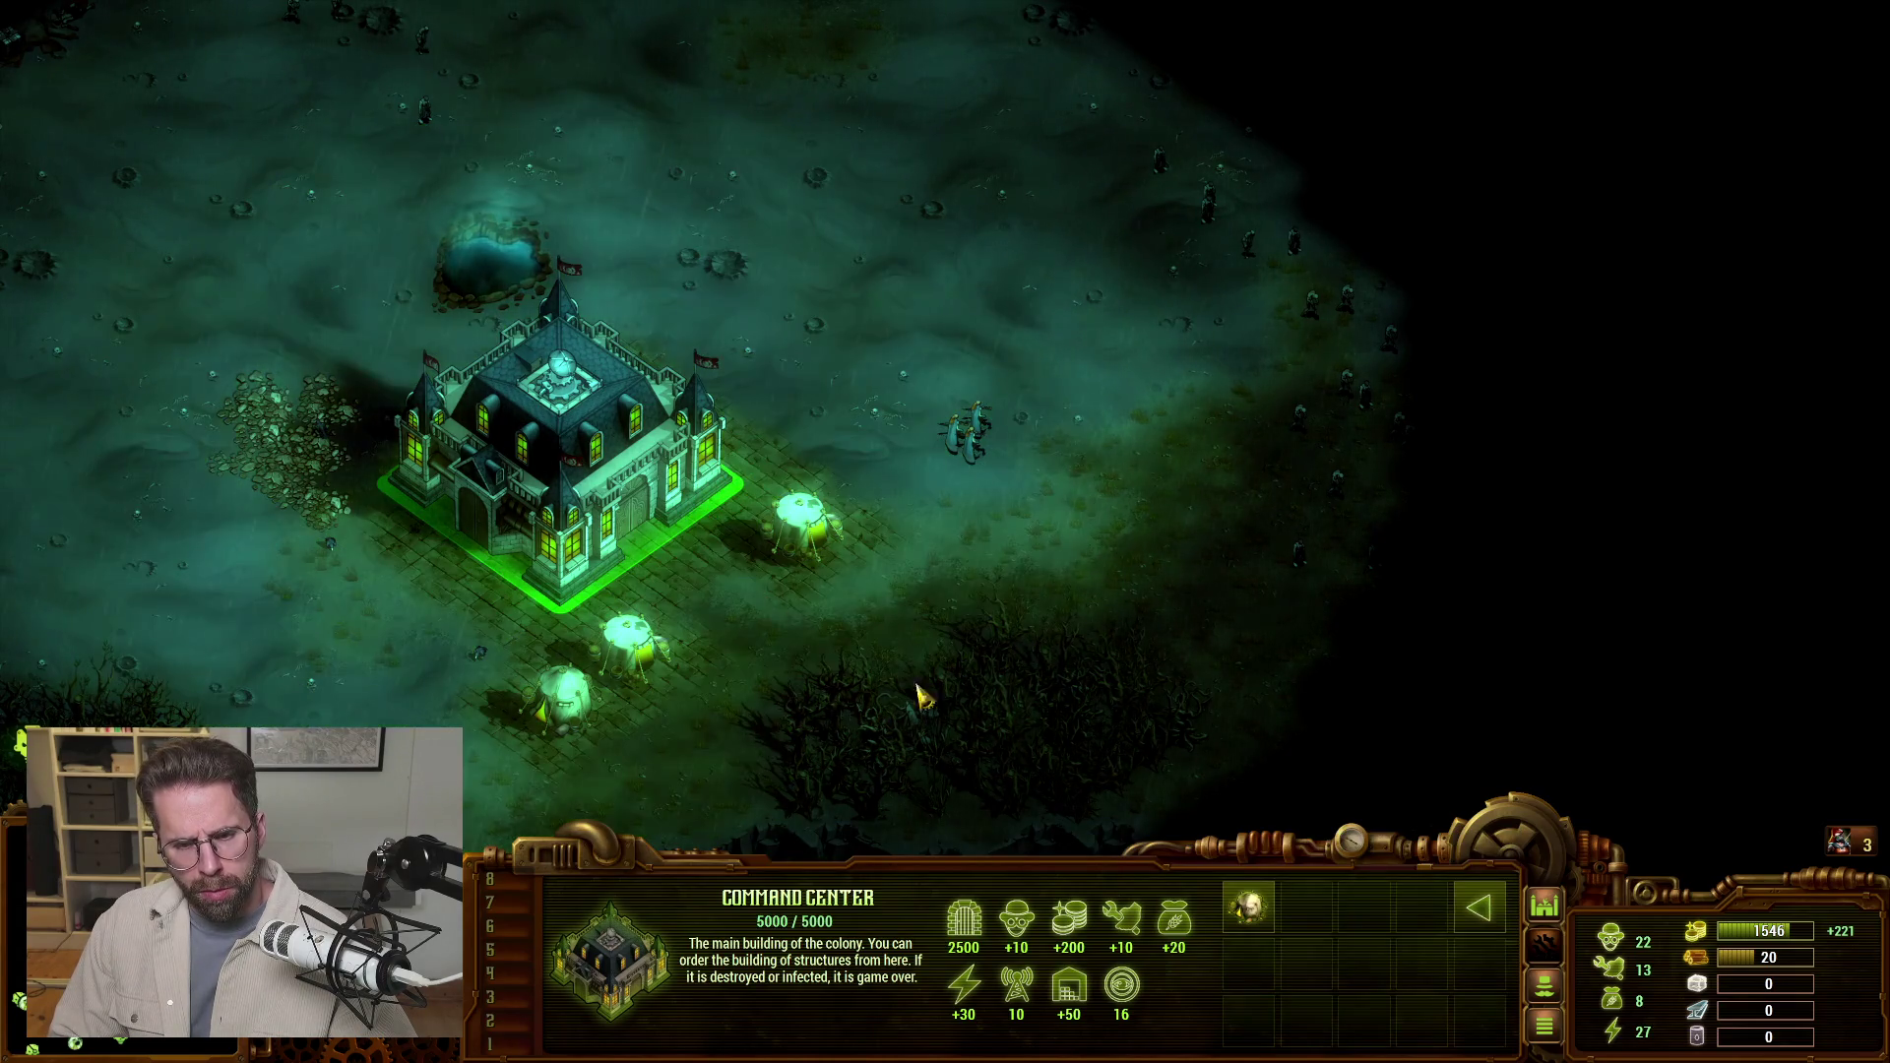
click(1494, 921)
click(1364, 906)
click(1249, 906)
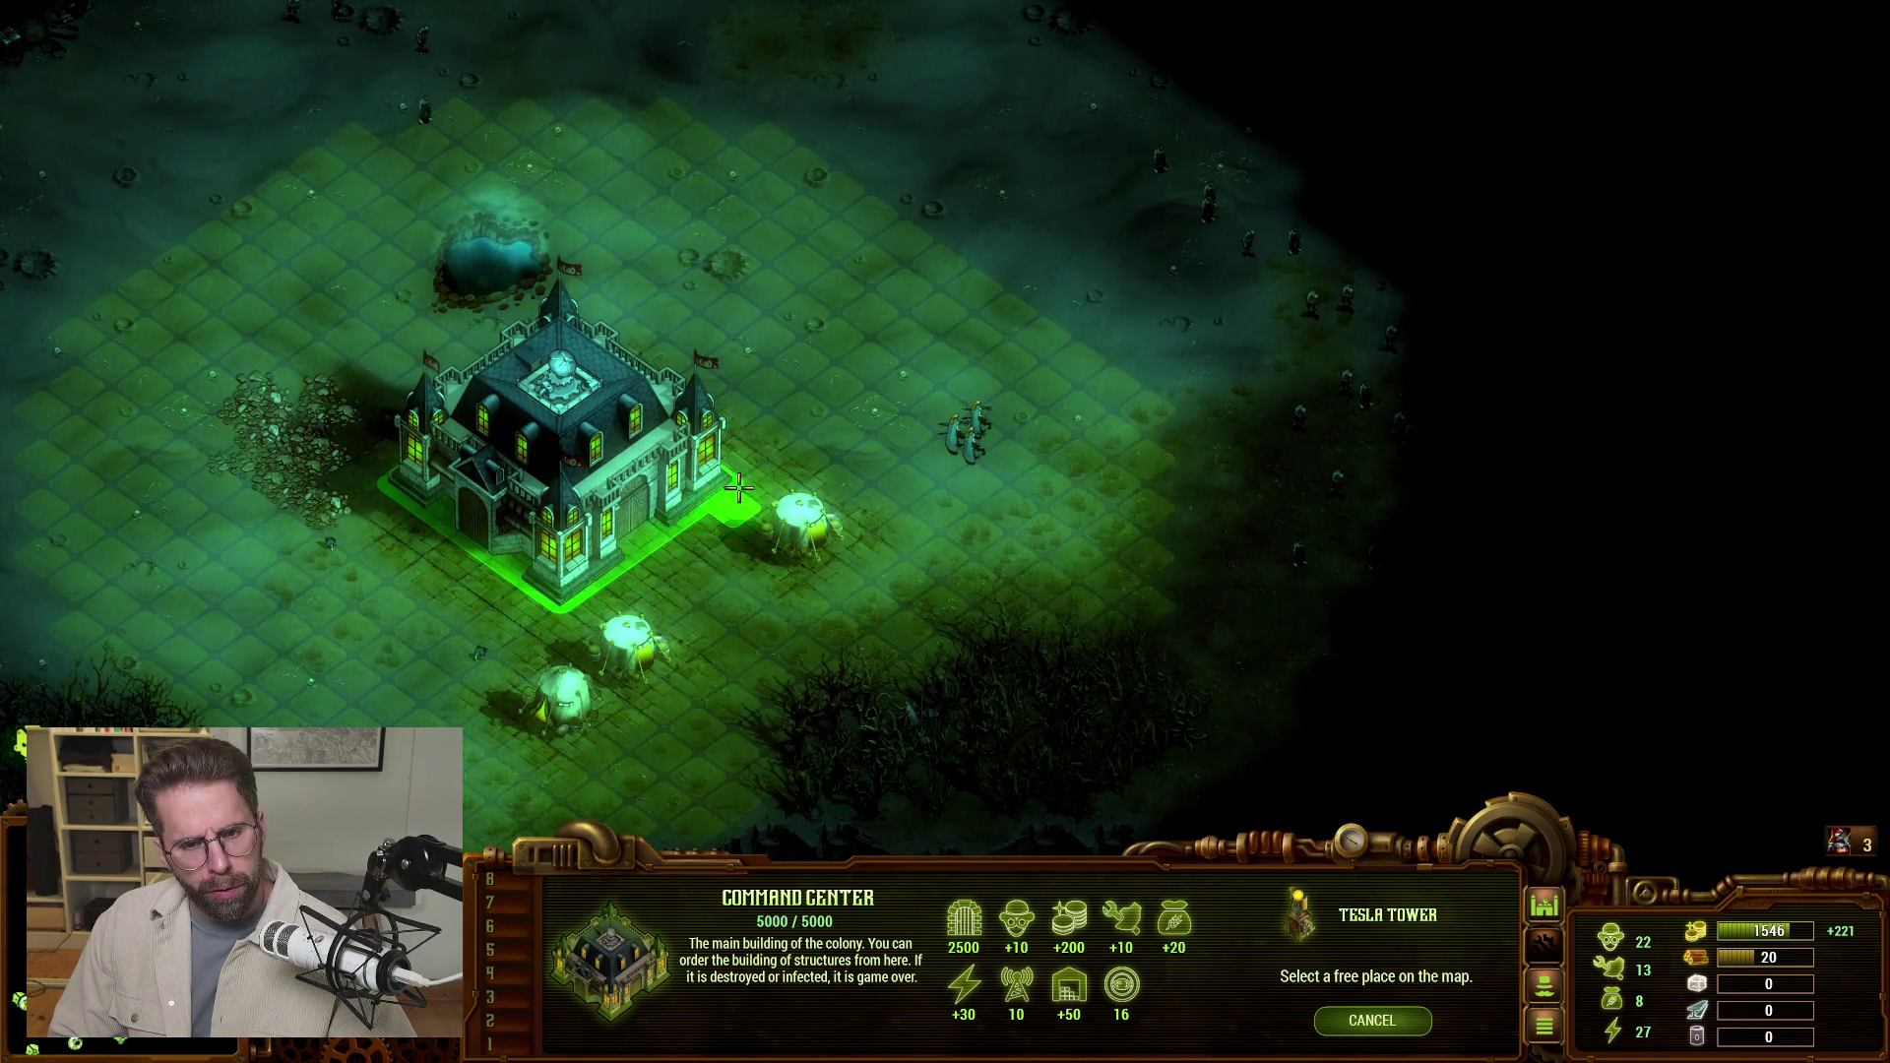
Preview Tesla Tower placement repeatedly without building, then cancel into the pause menu.
right_click(763, 581)
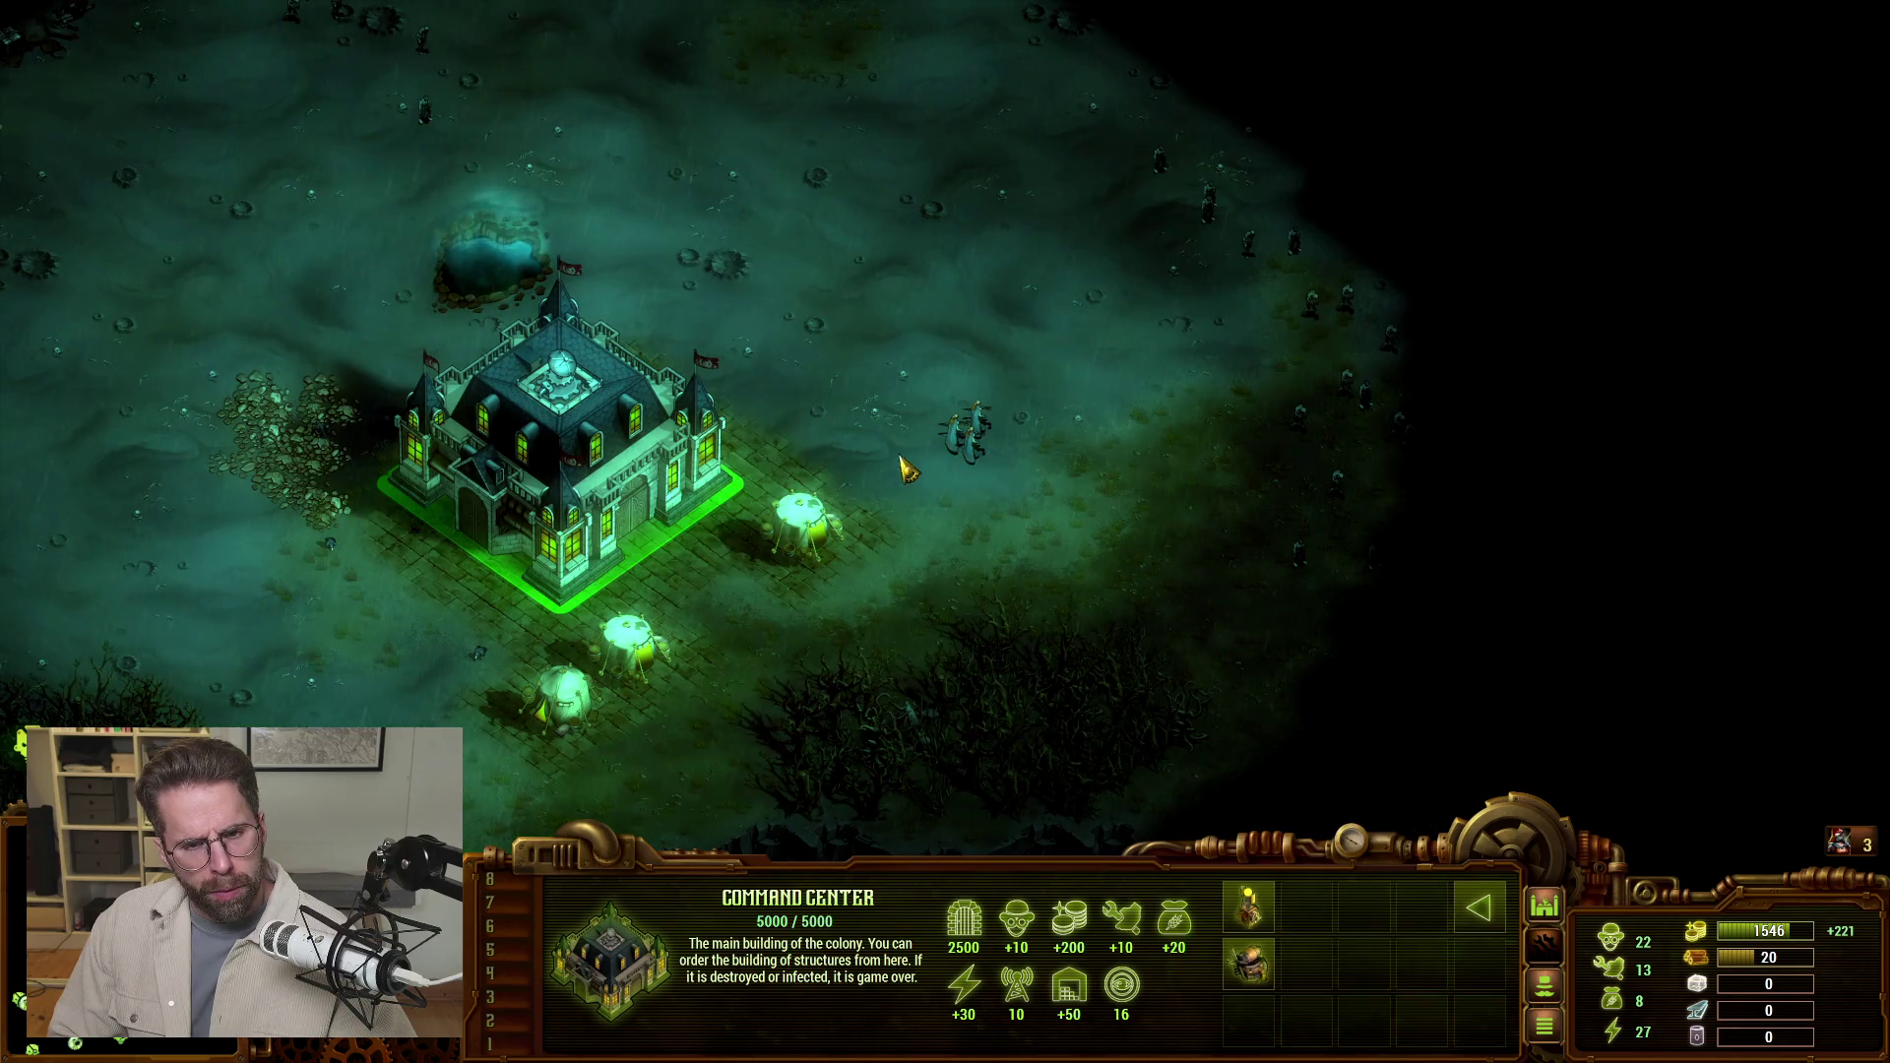
click(1248, 911)
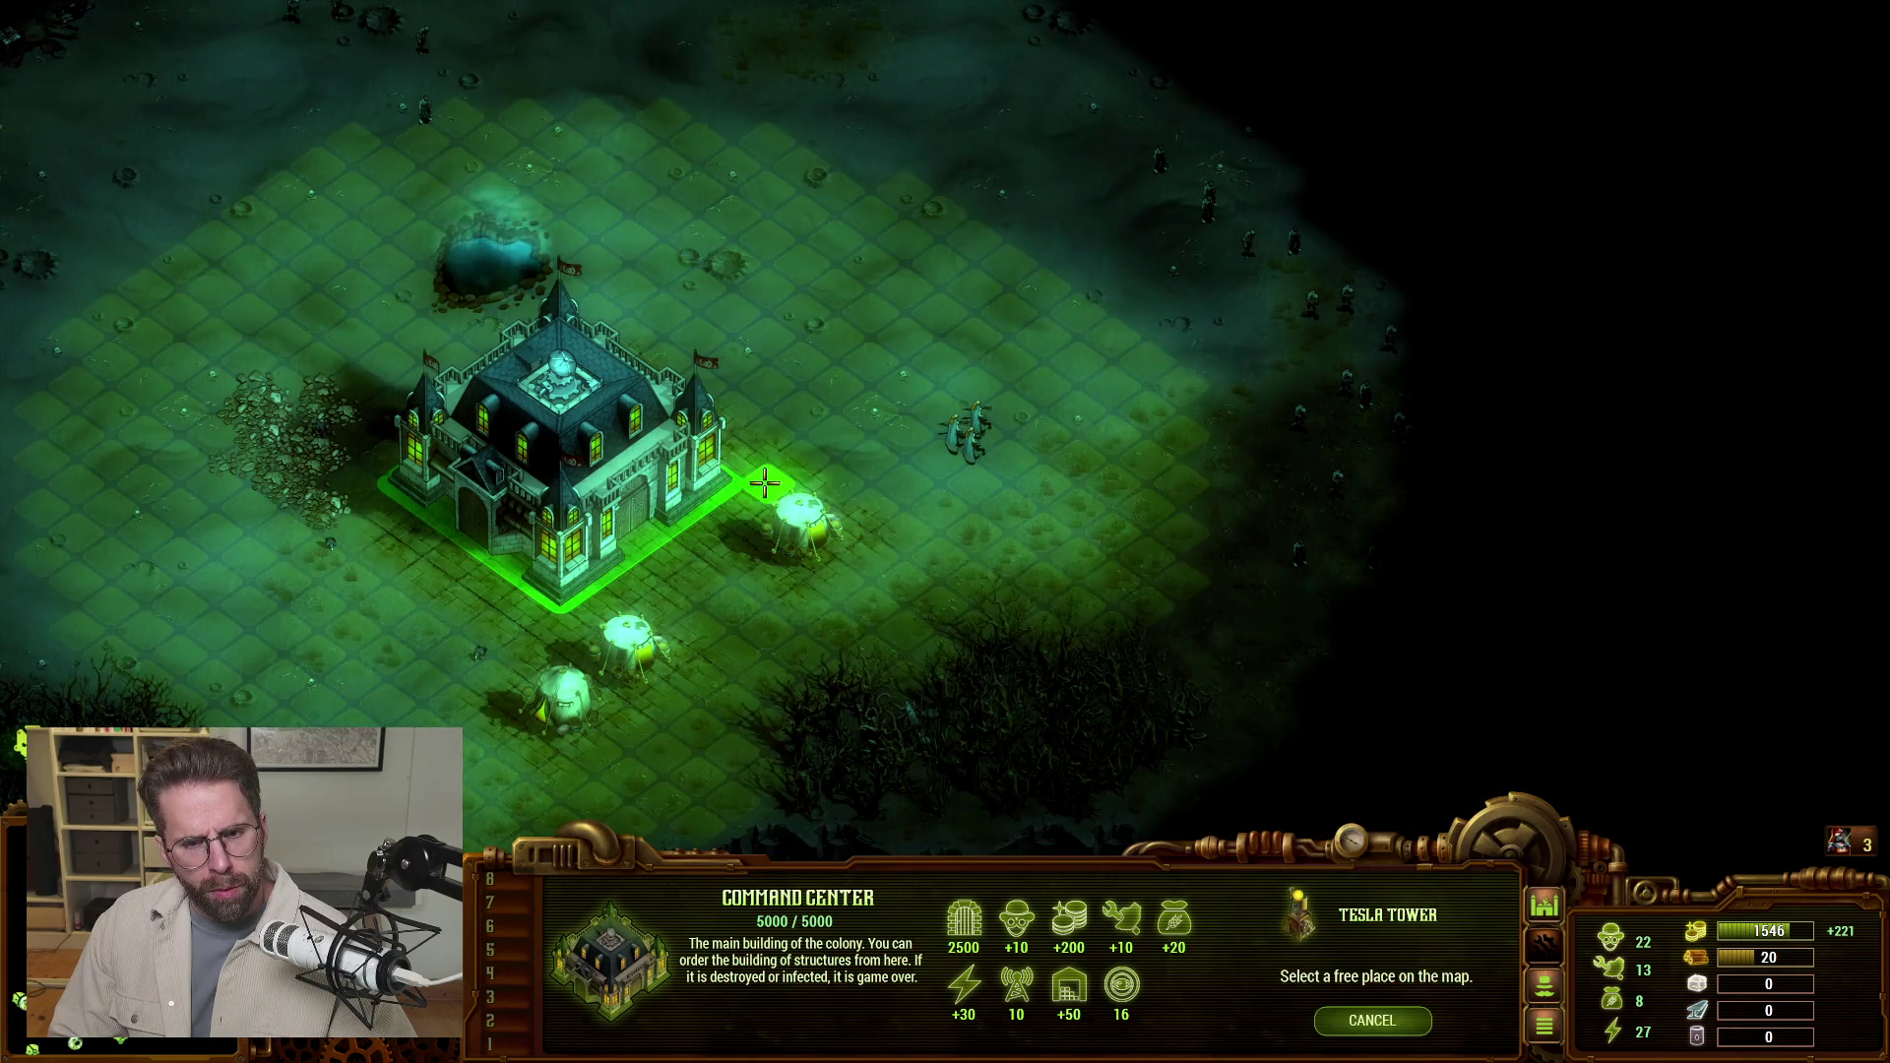
right_click(940, 500)
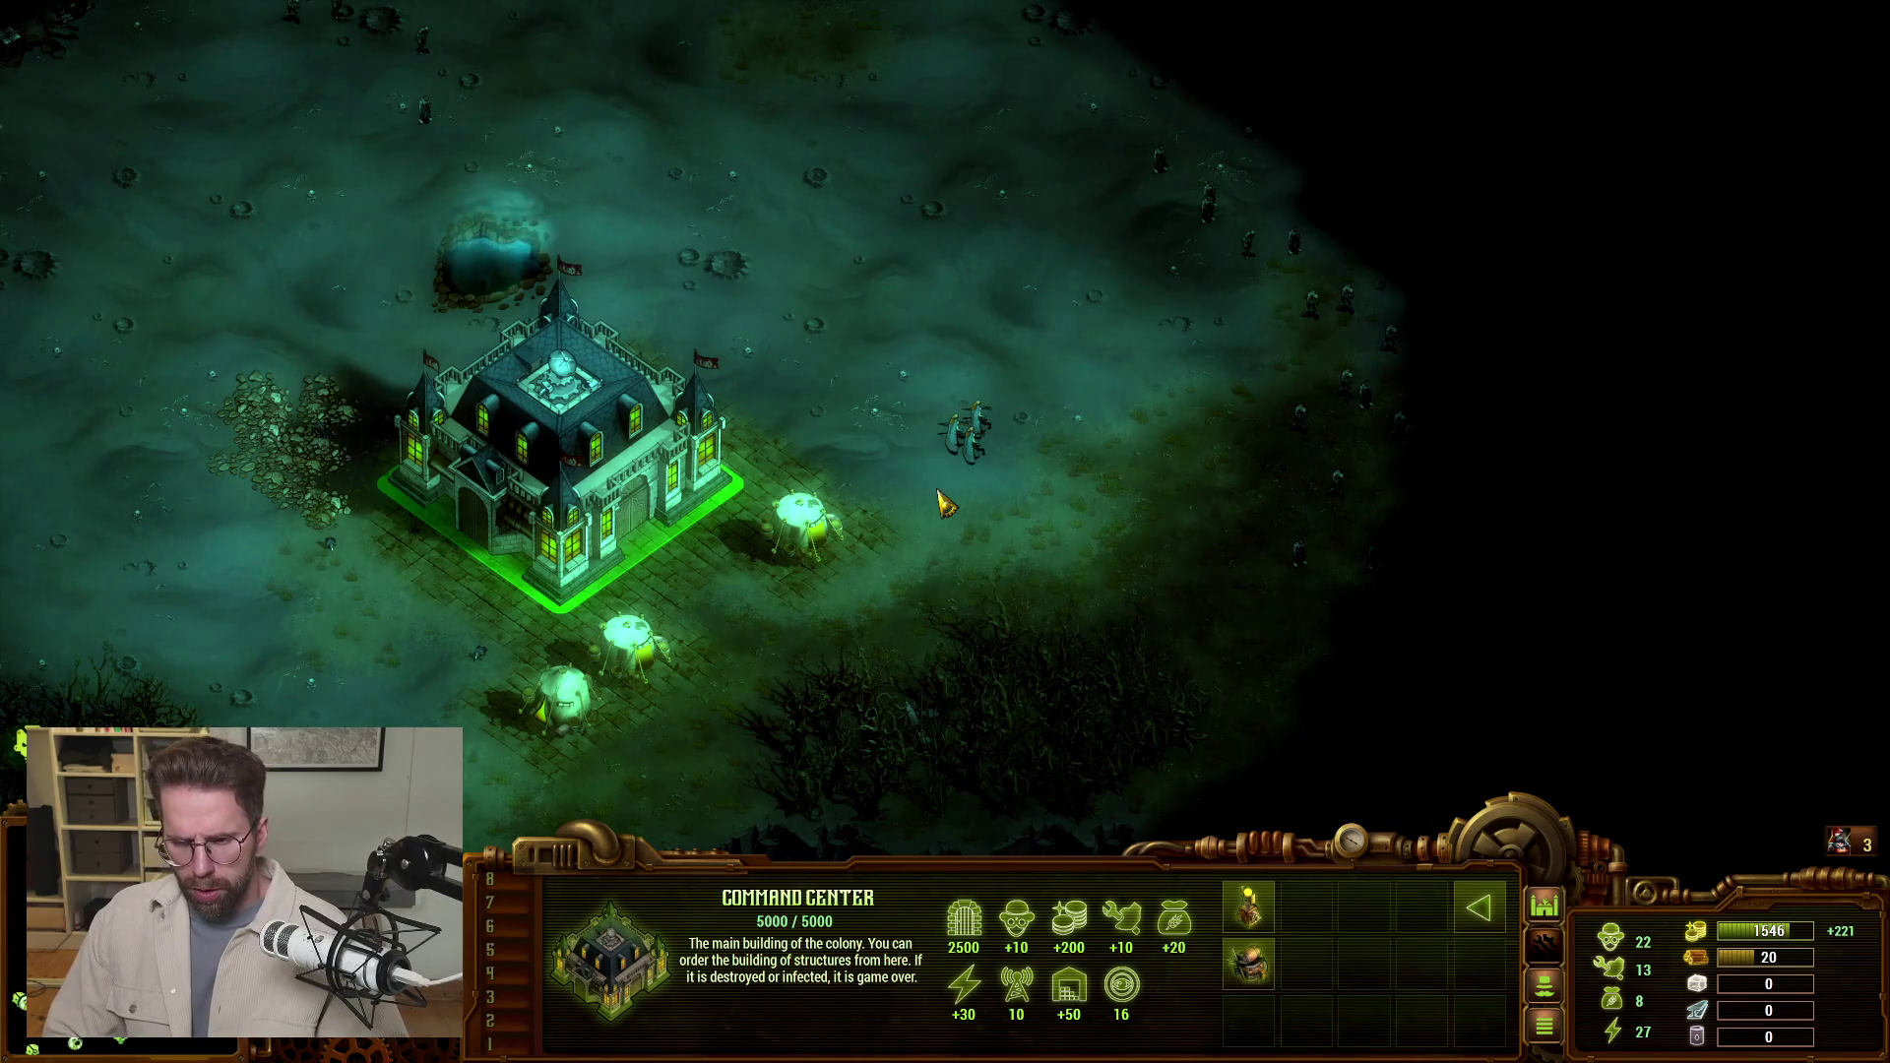
click(1248, 911)
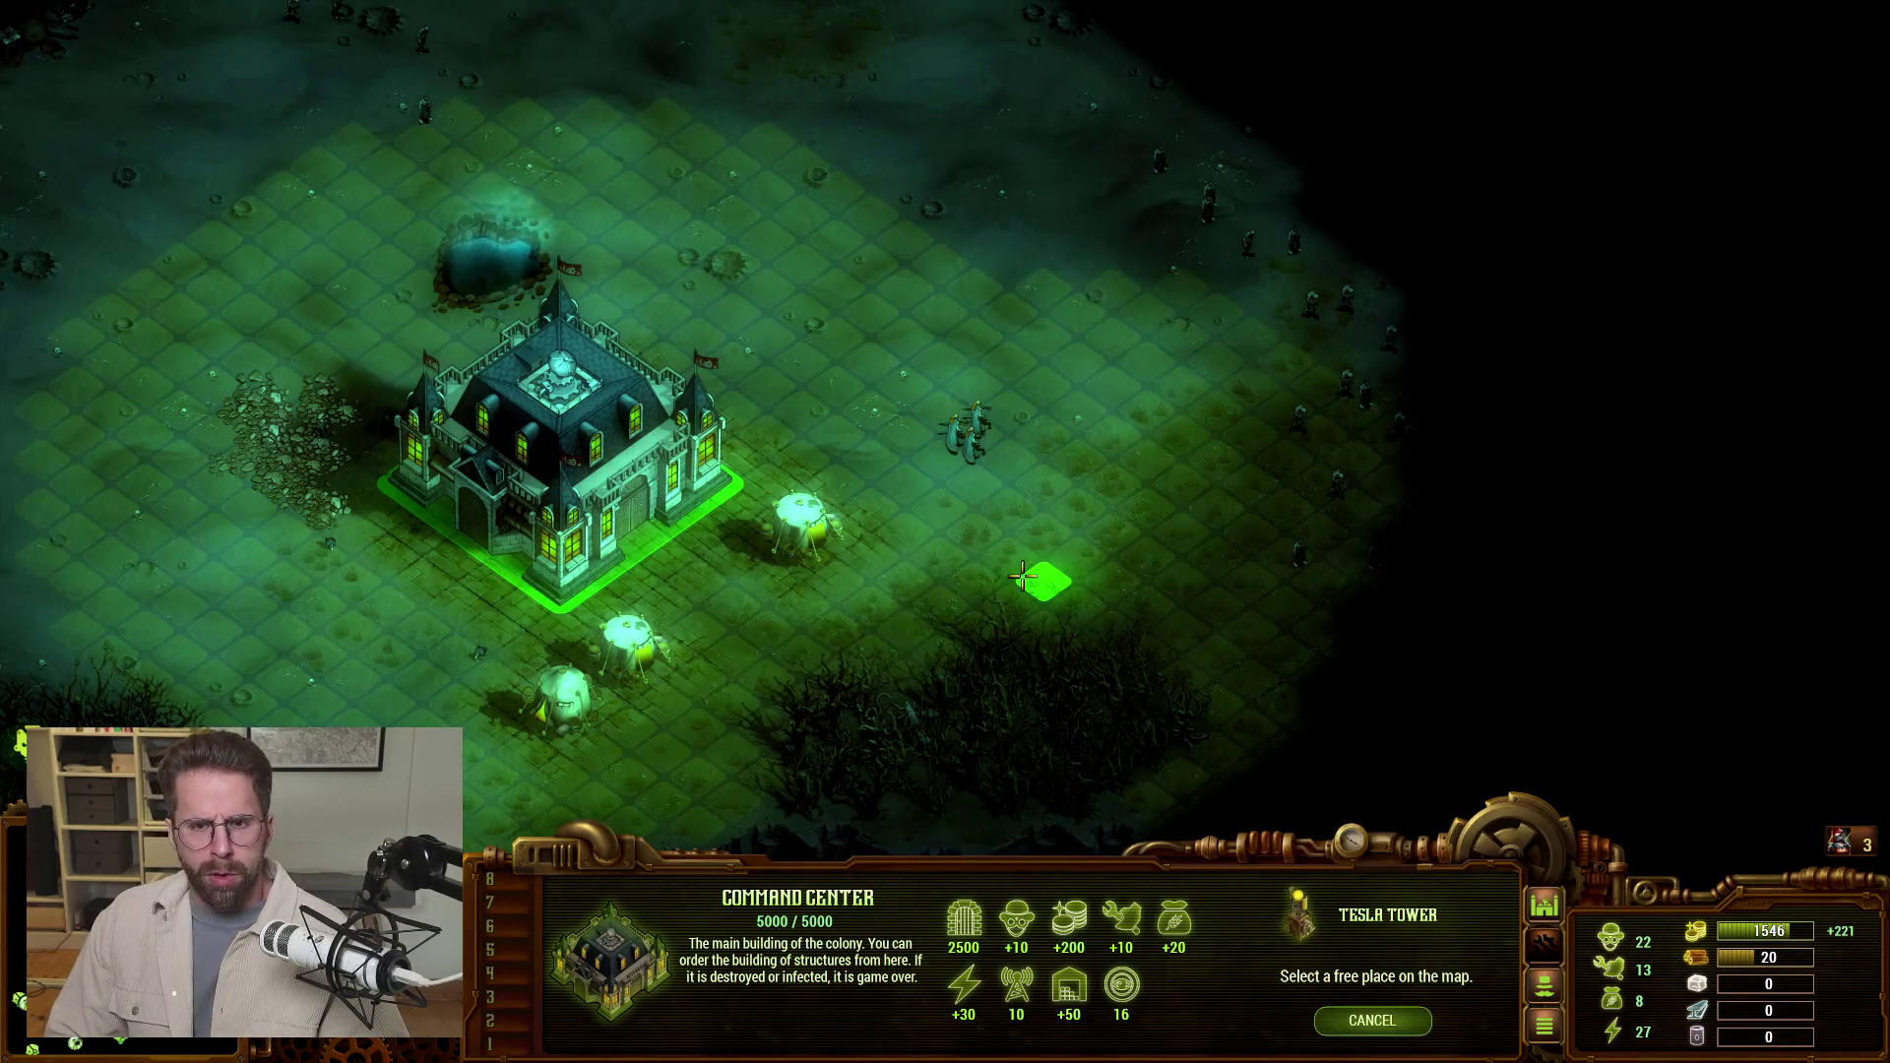
key(Escape)
key(Escape)
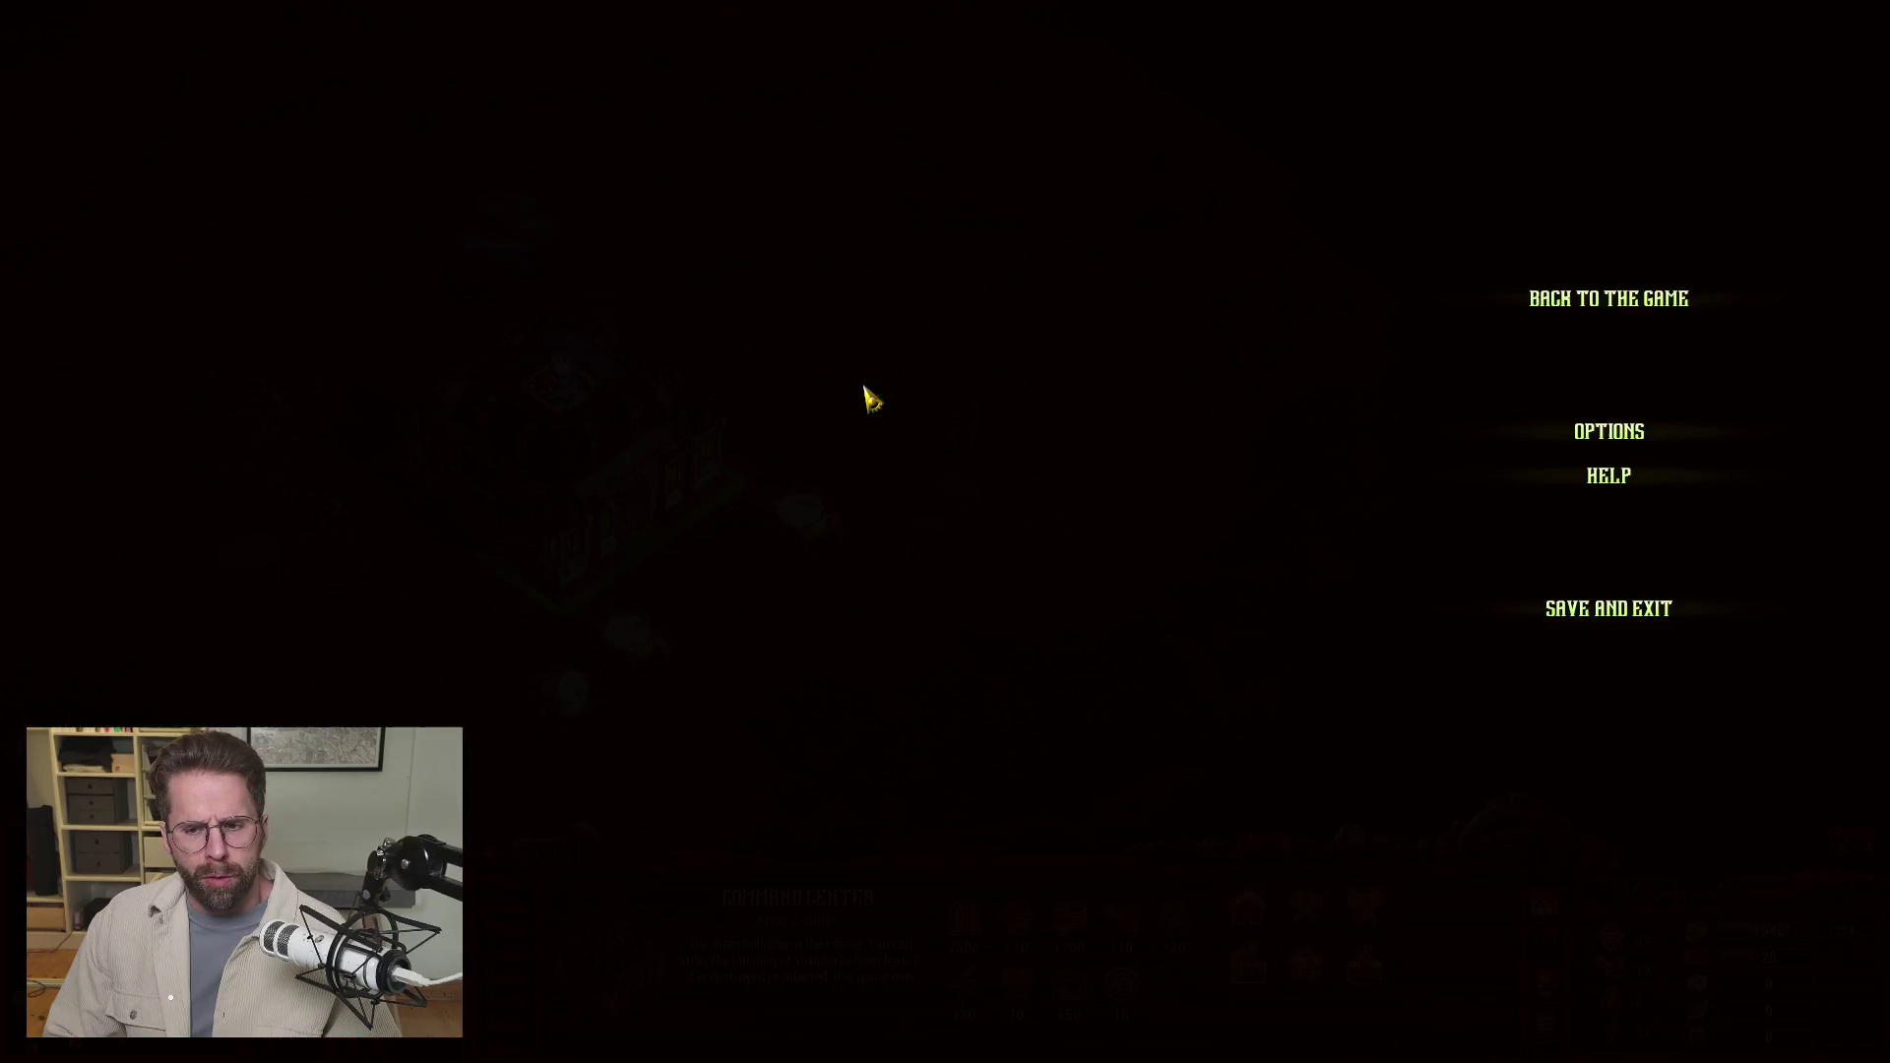
Save and exit the match, then quit They Are Billions to the desktop.
click(1547, 606)
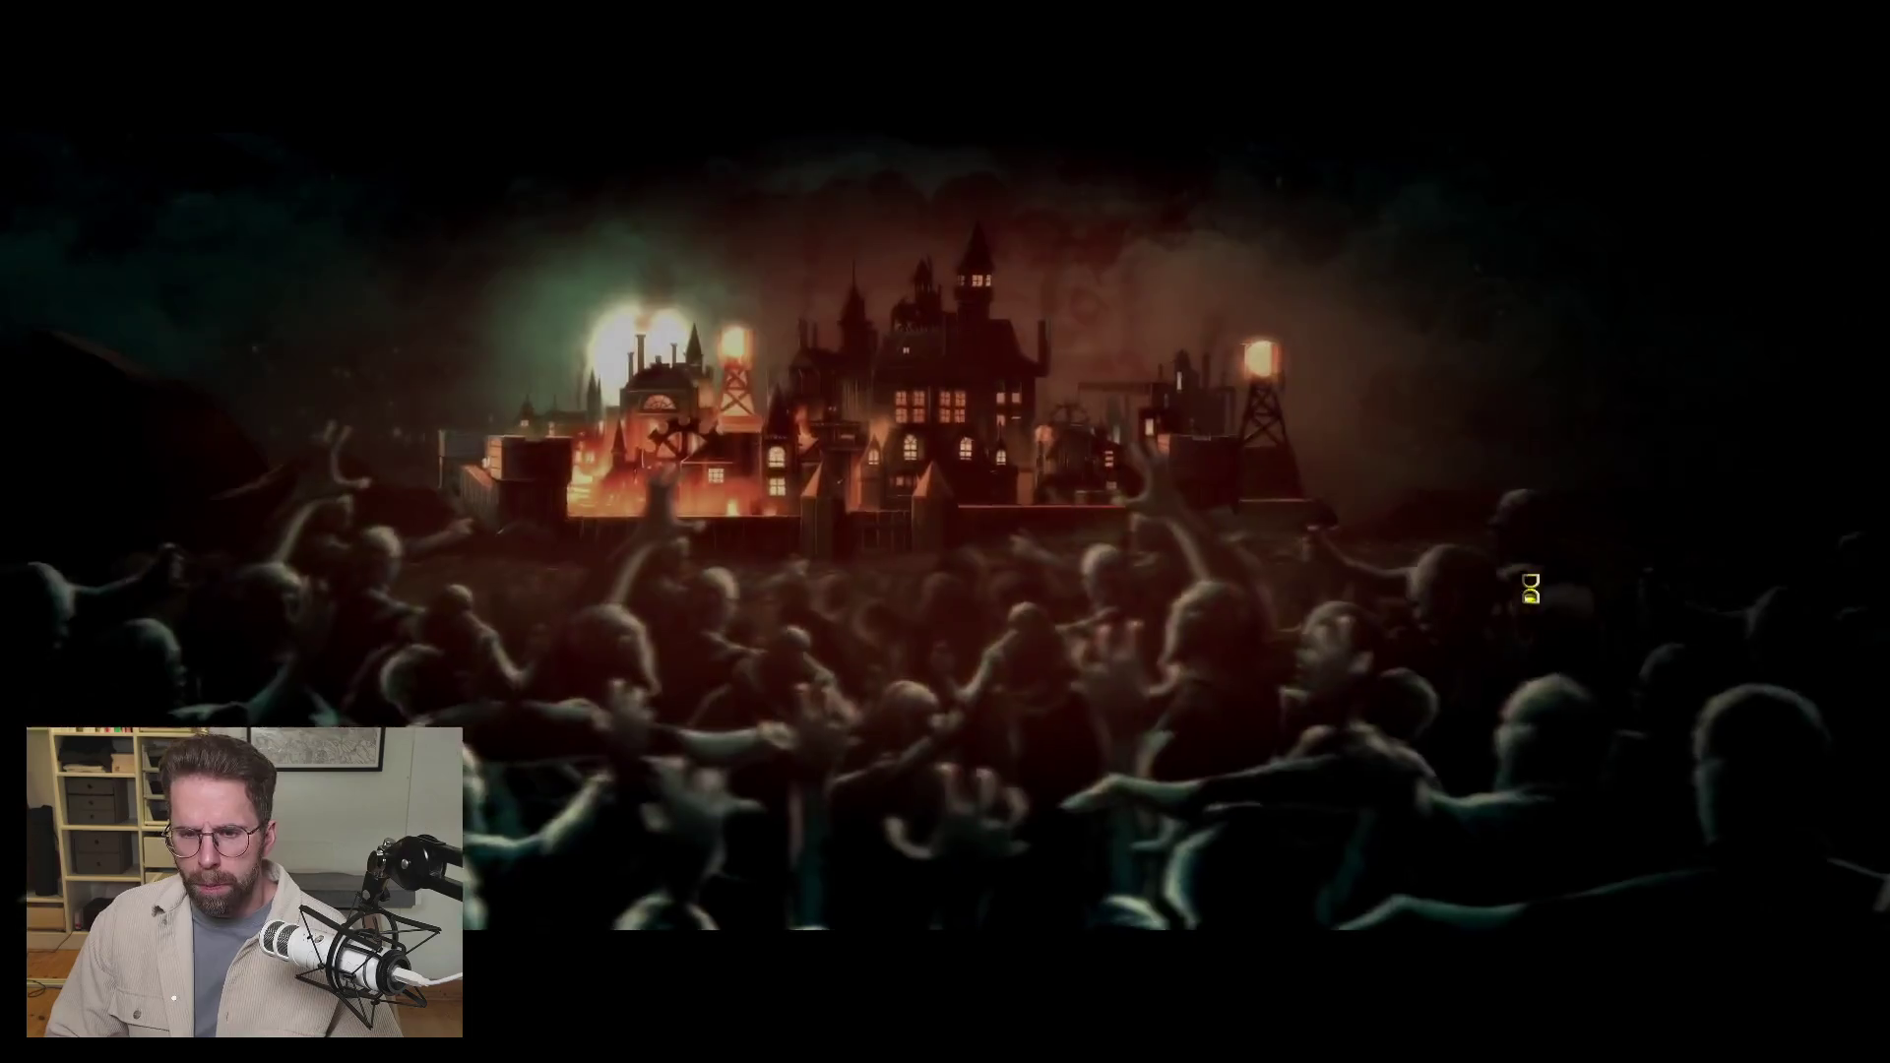
click(1639, 835)
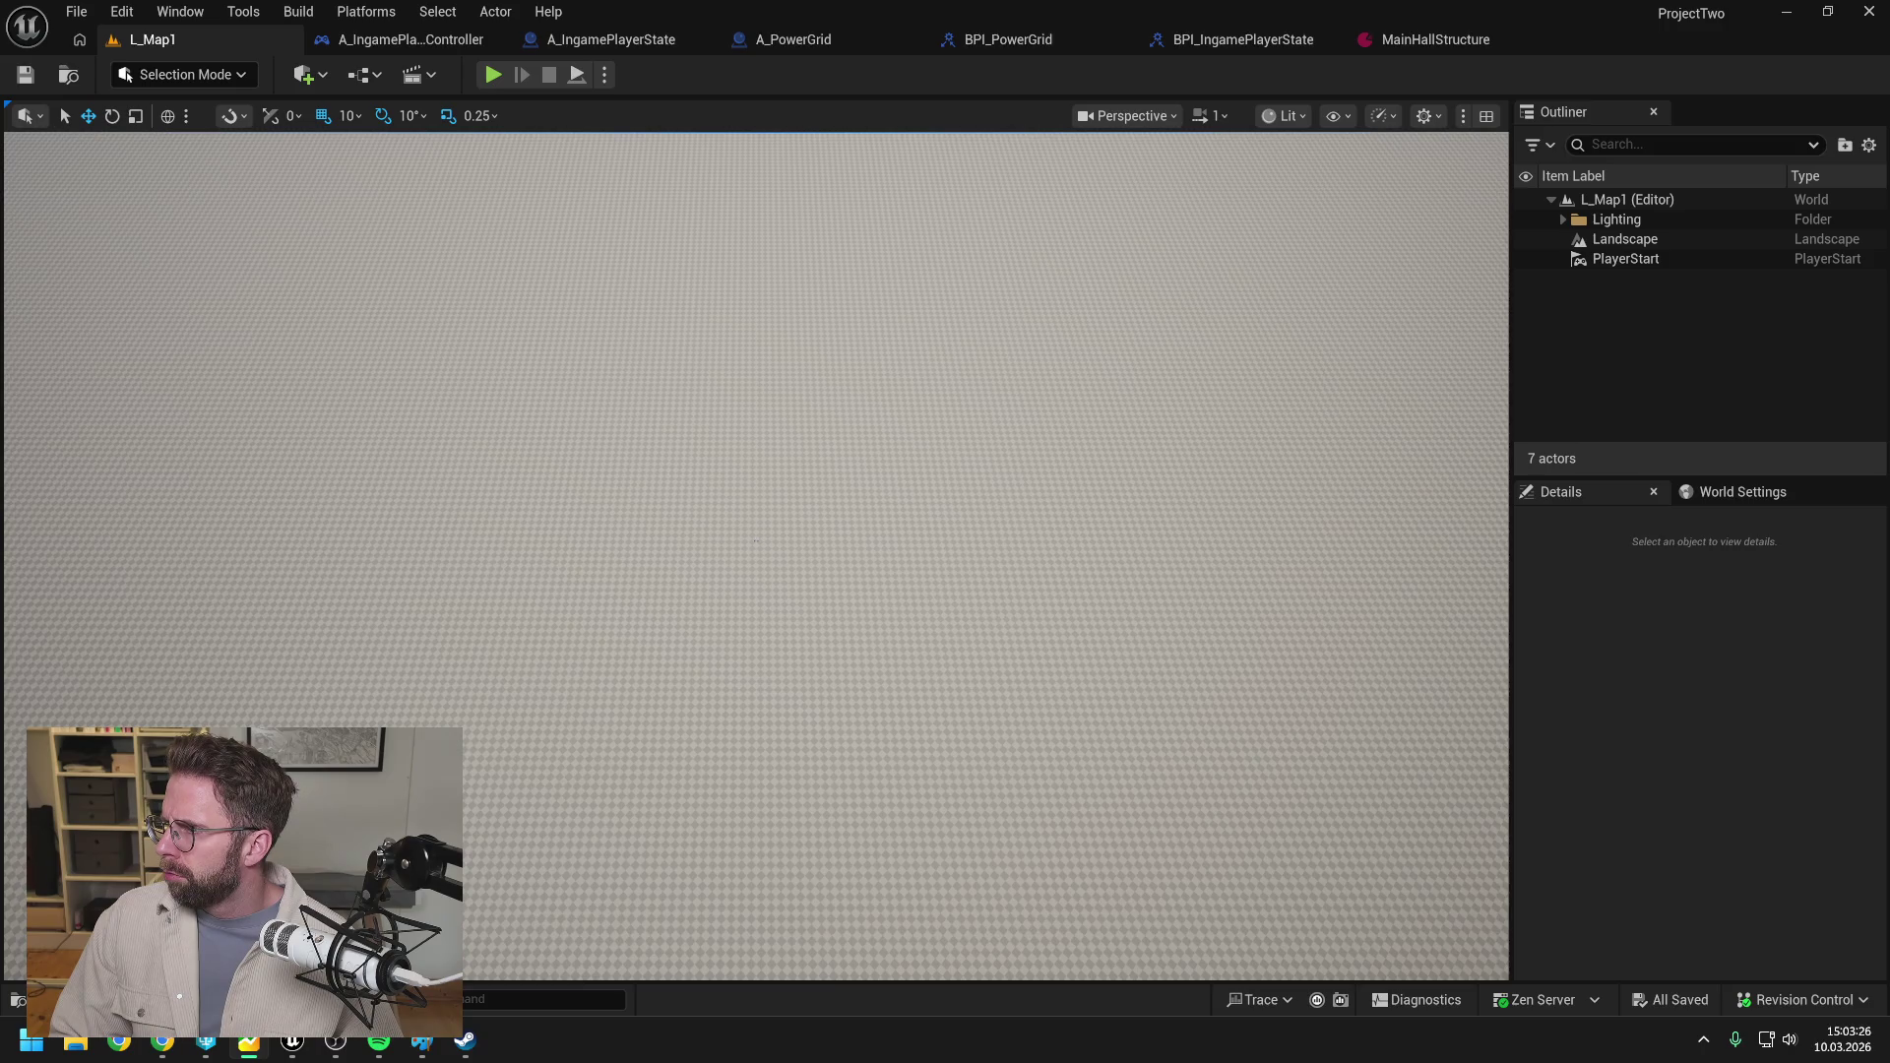
key(alt+Tab)
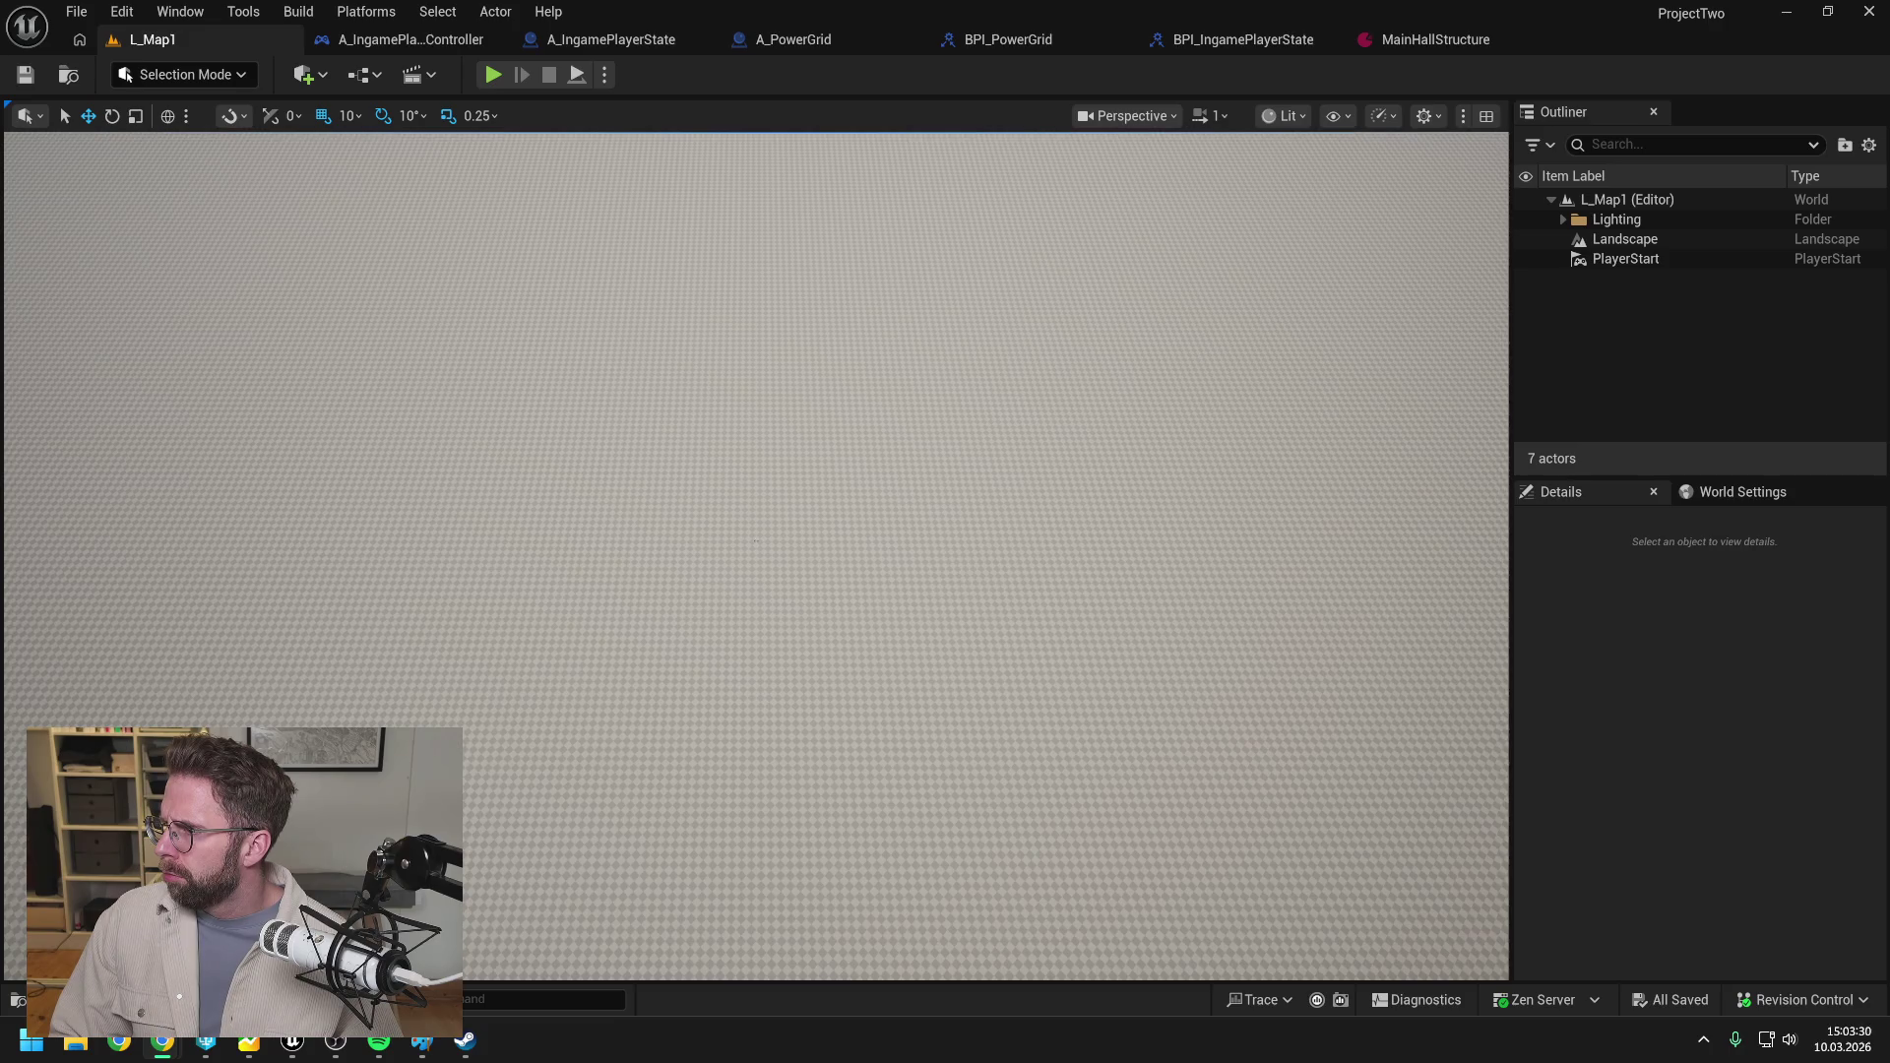
key(alt+Tab)
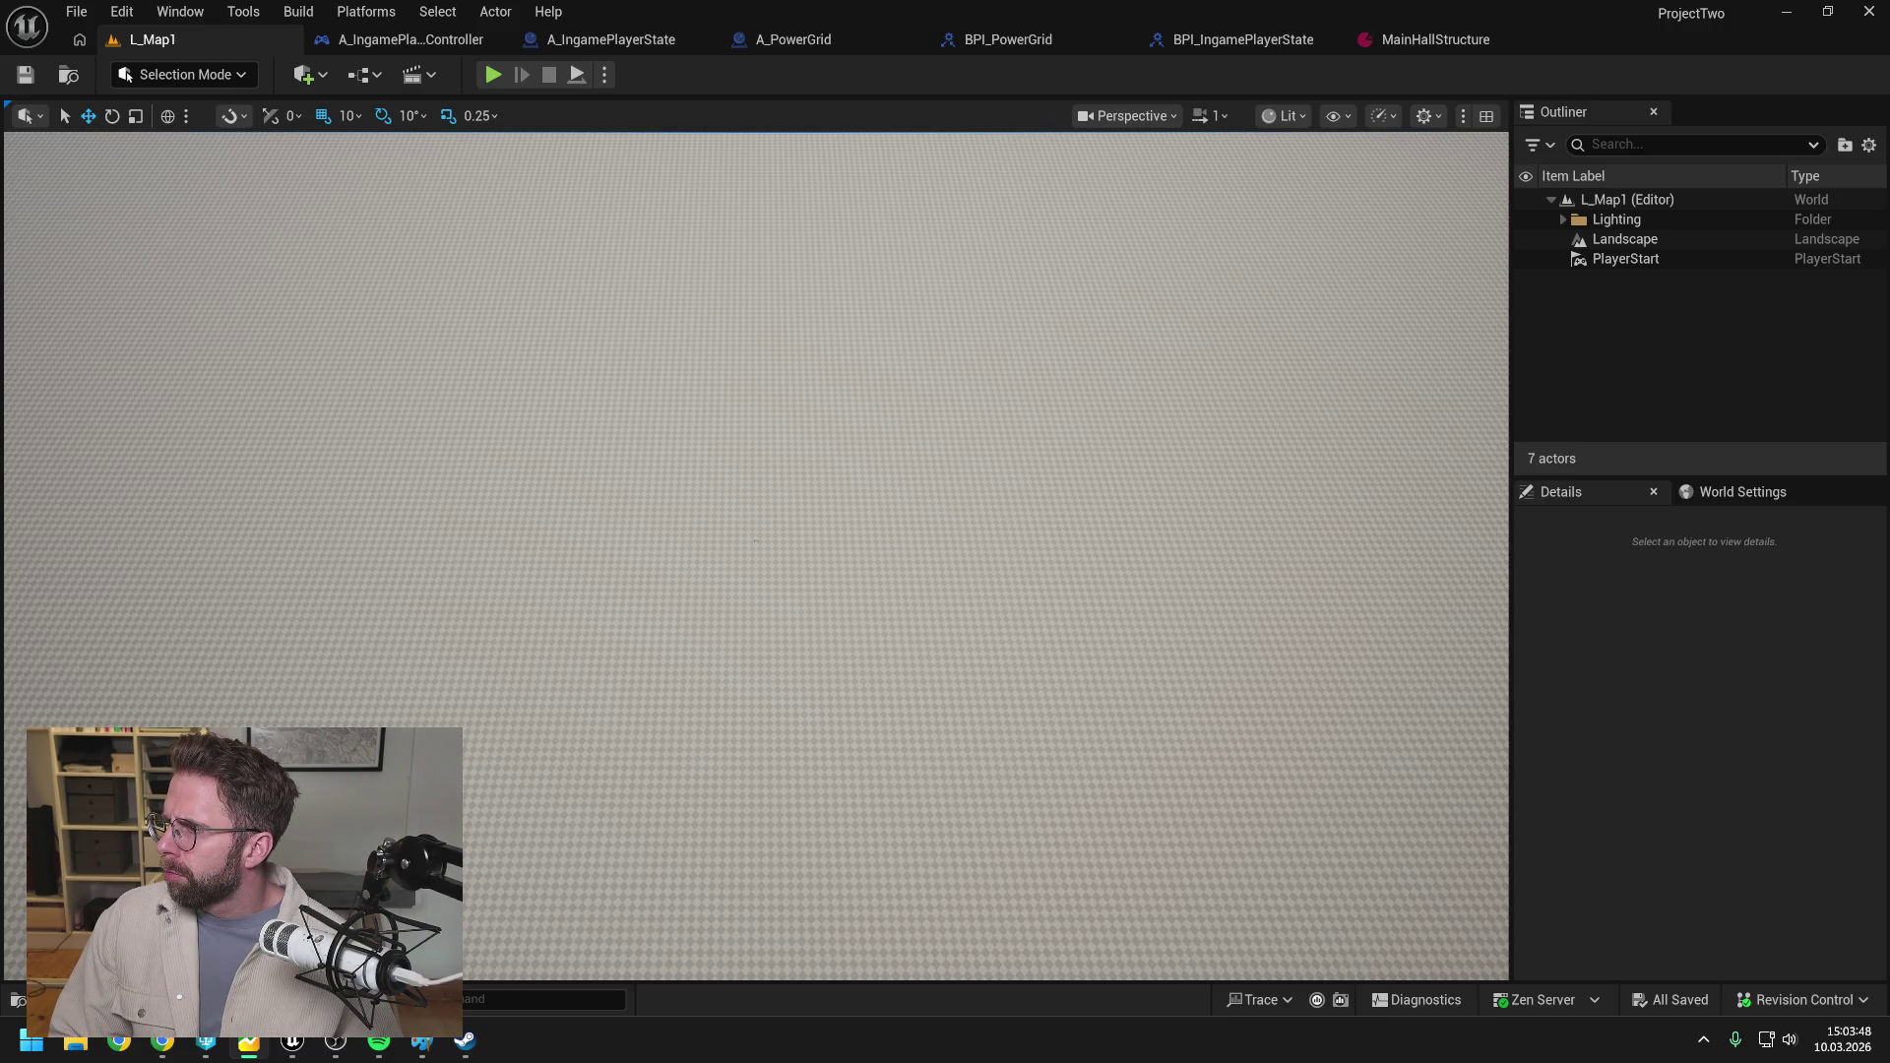
key(alt+Tab)
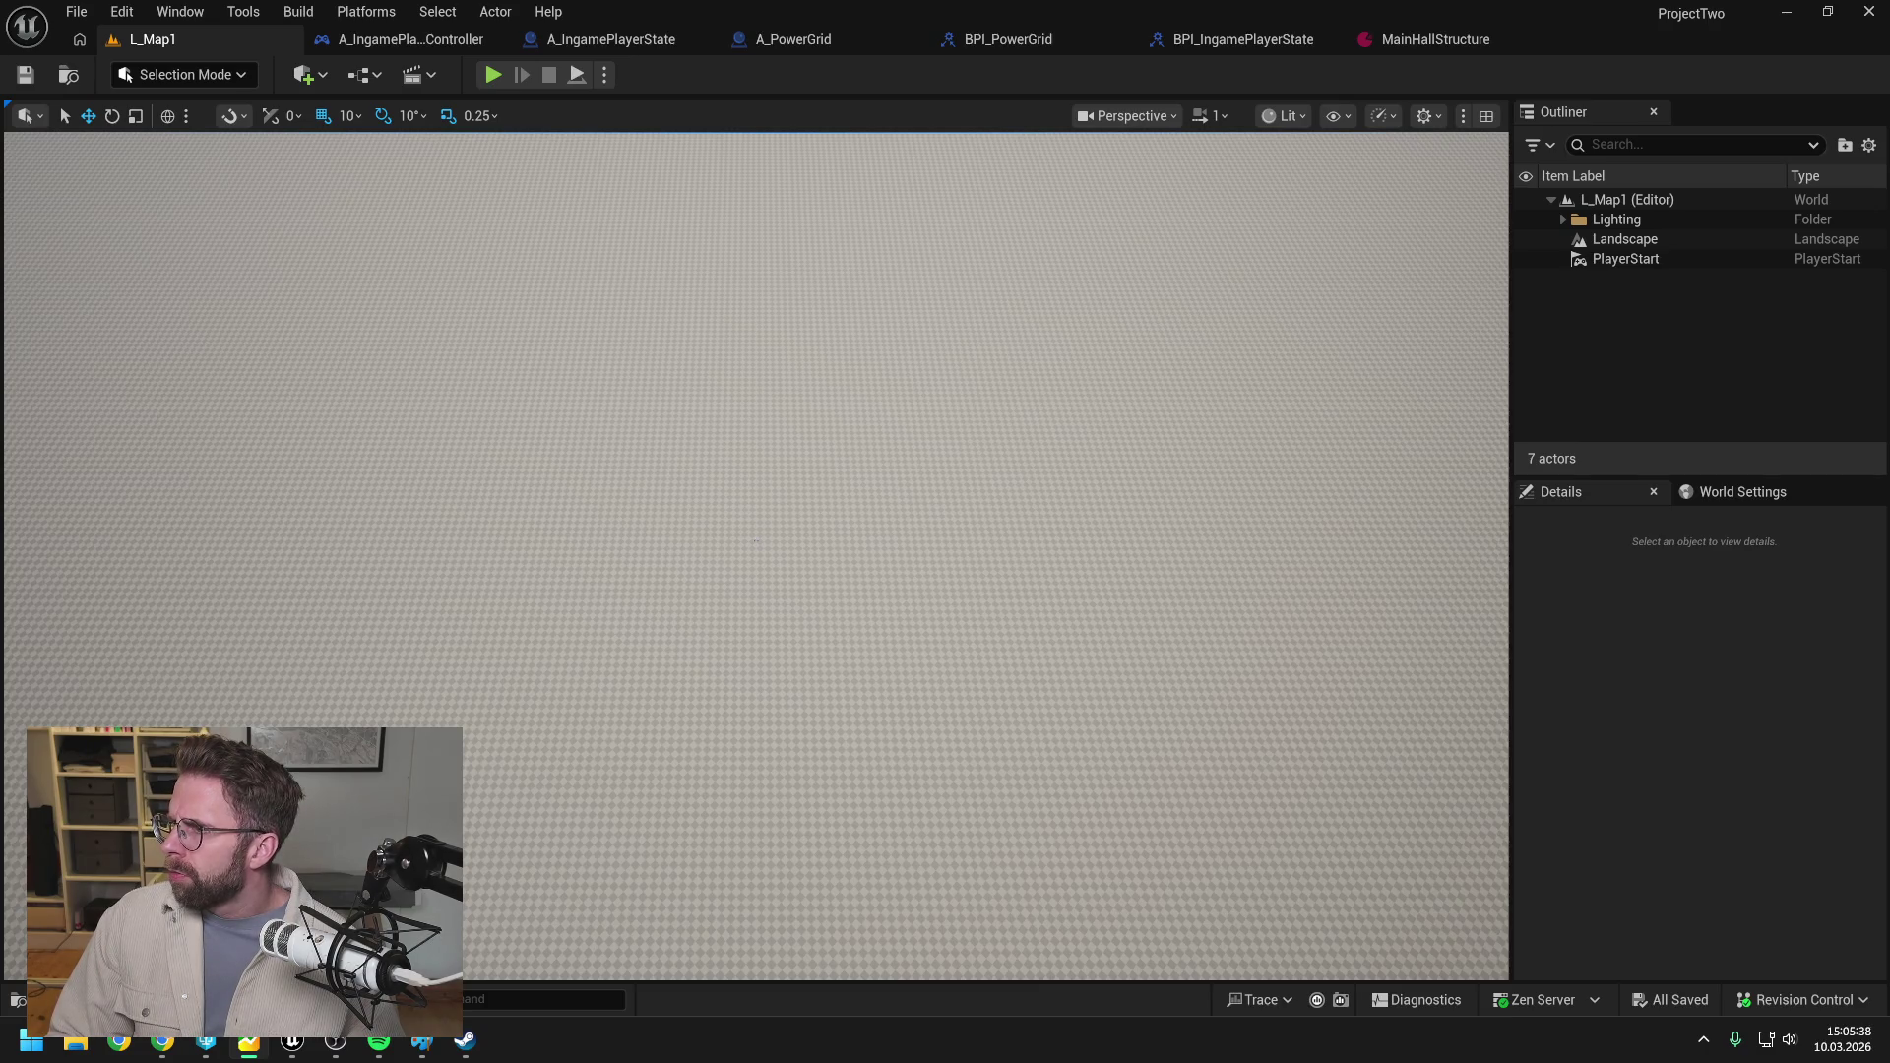
key(alt+Tab)
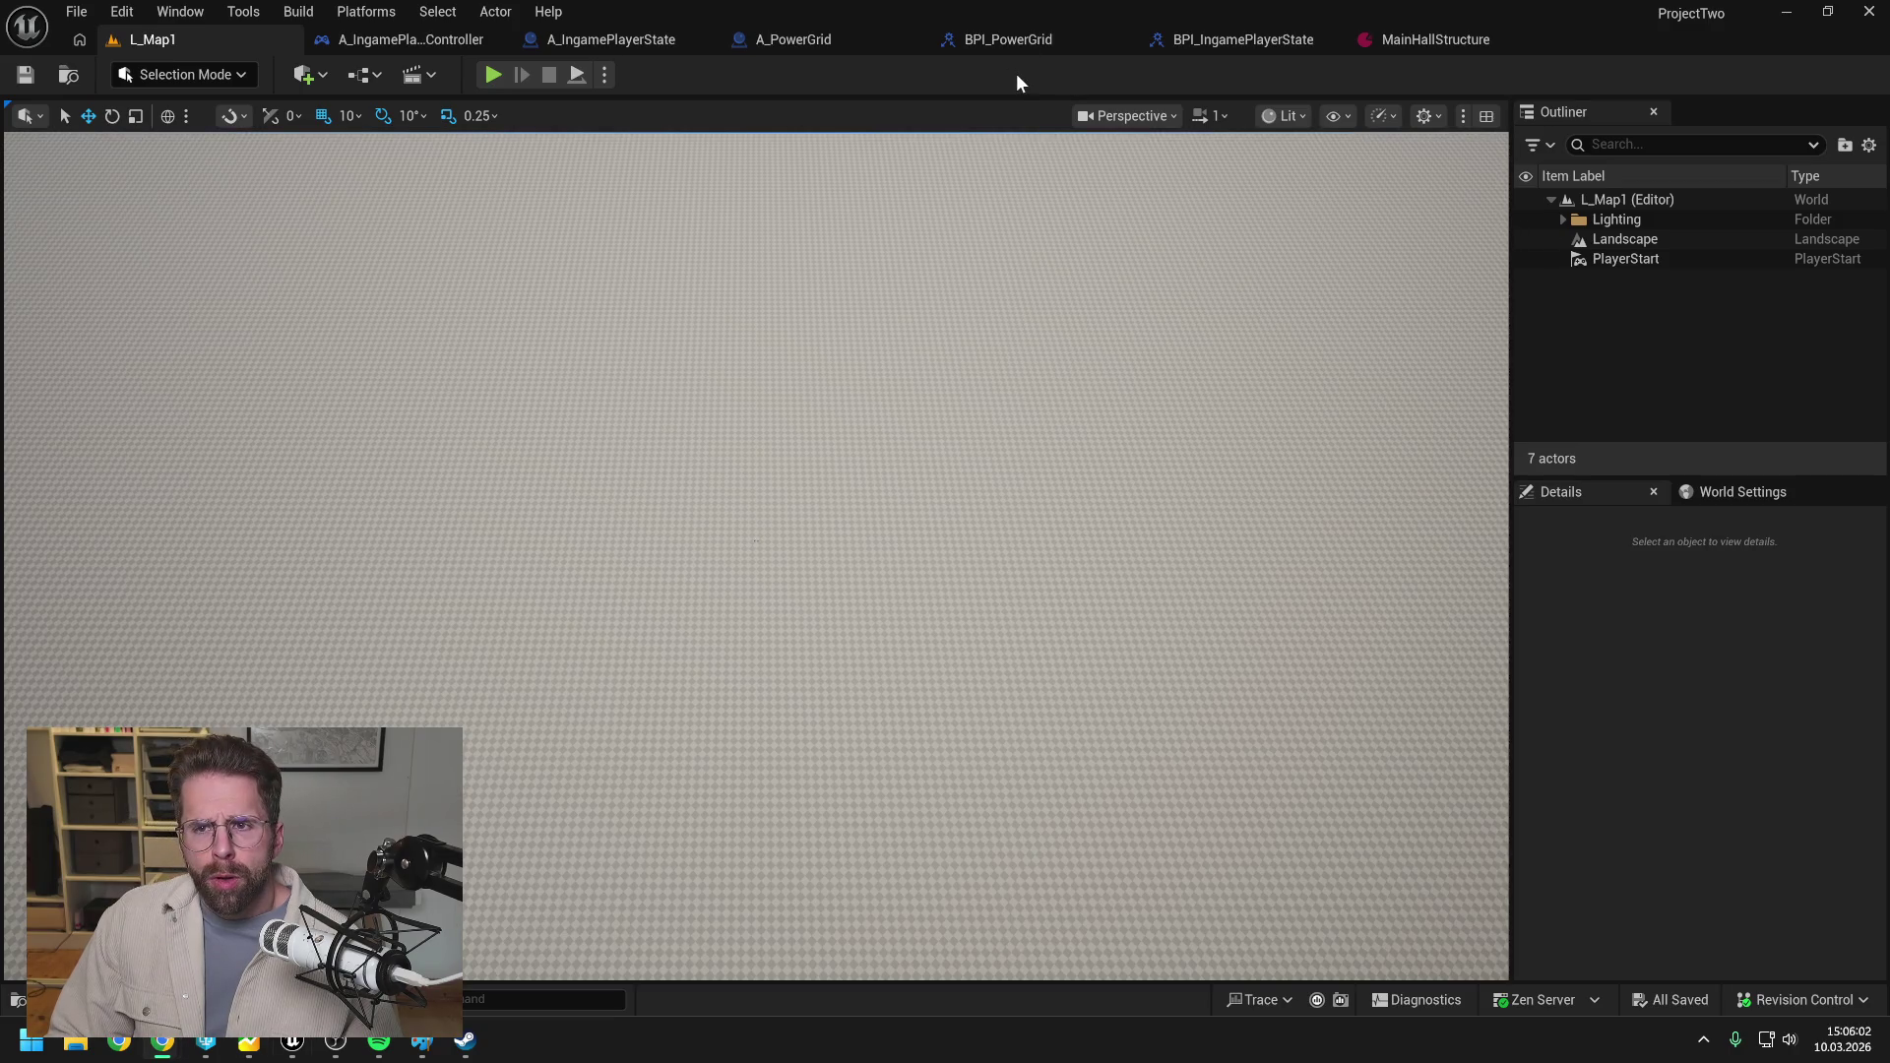
click(493, 75)
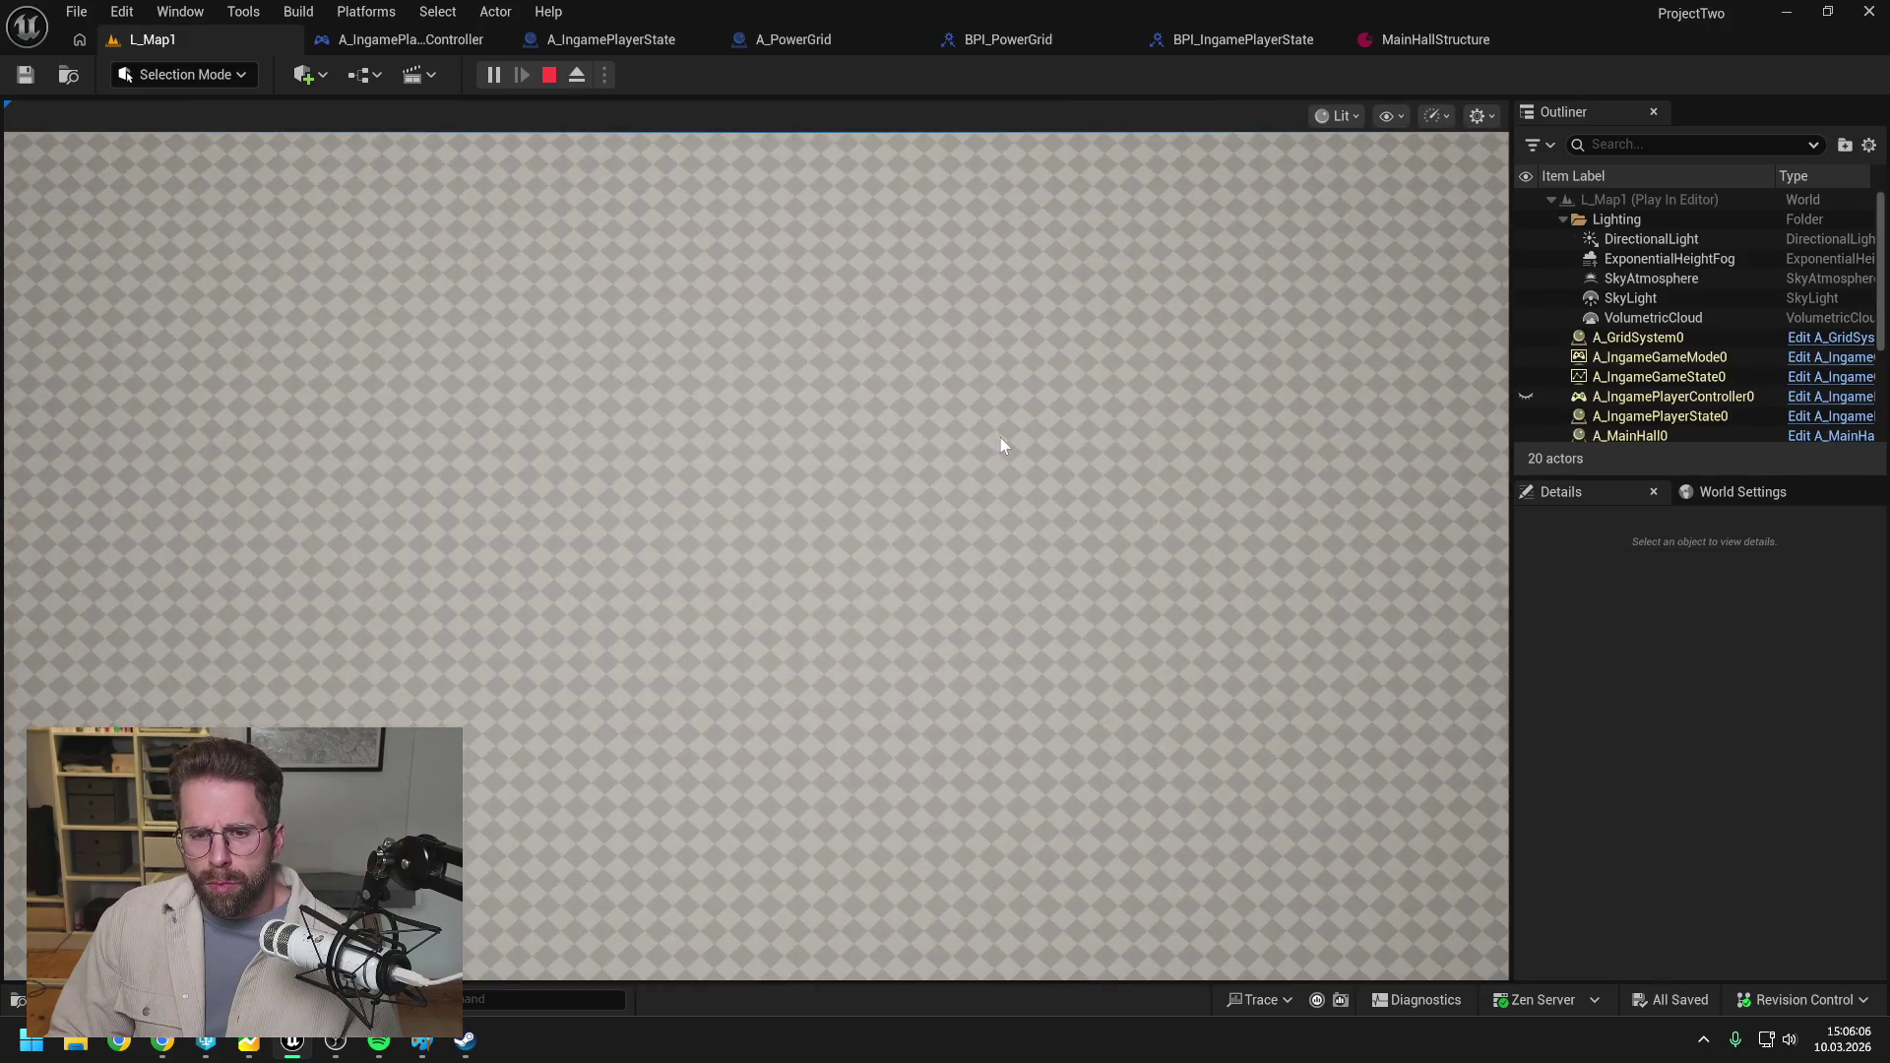
key(Escape)
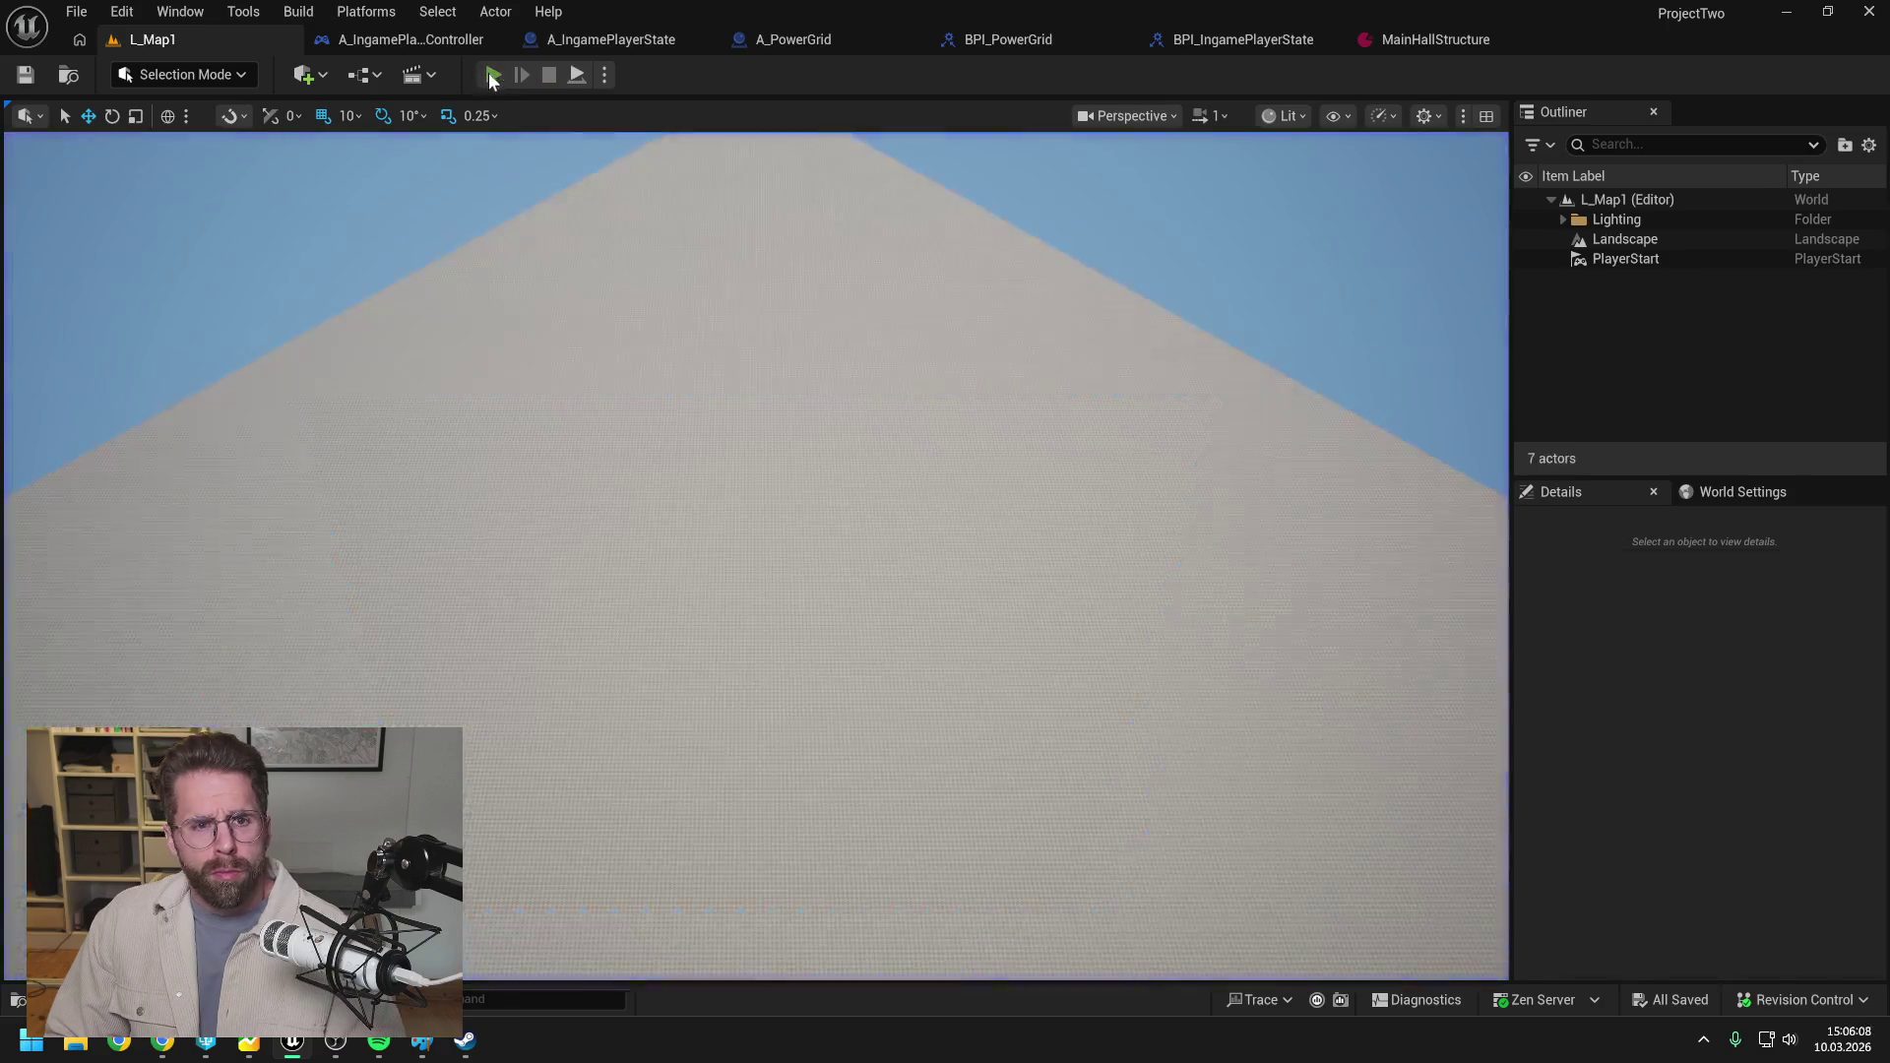
key(alt+p)
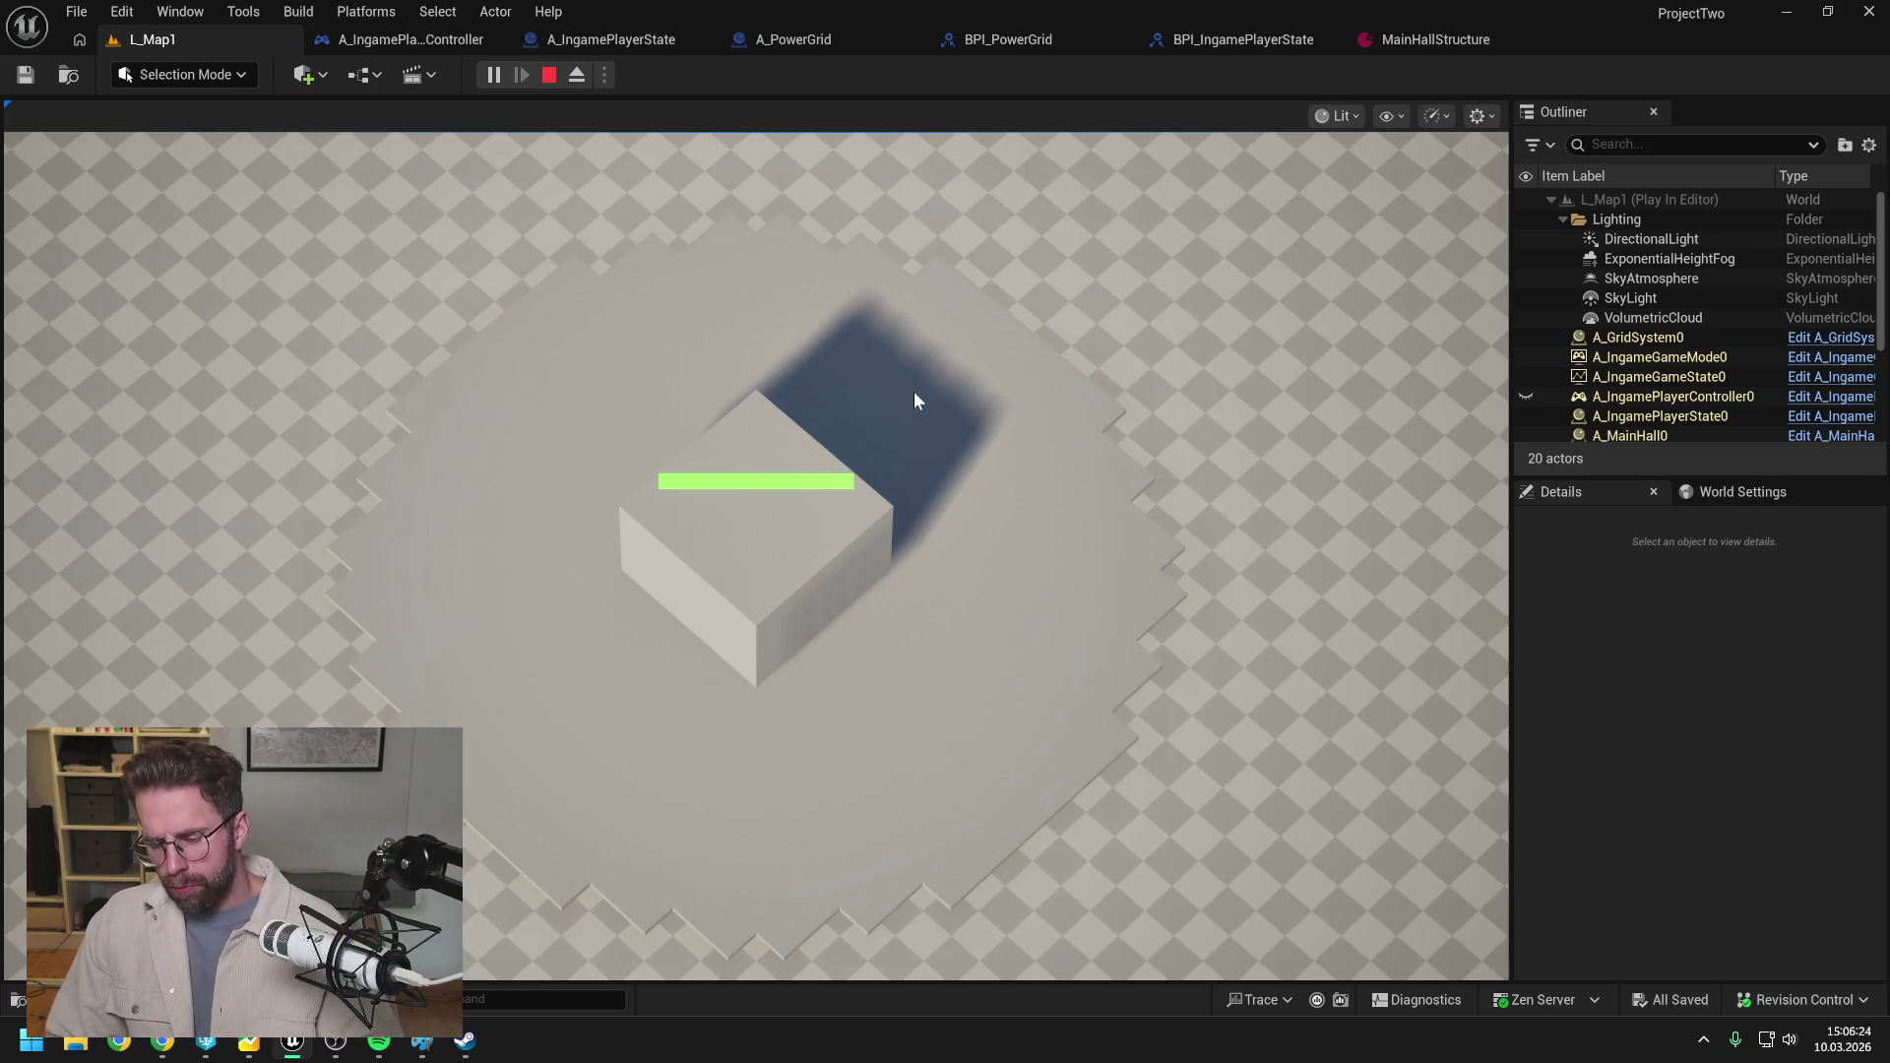
key(Escape)
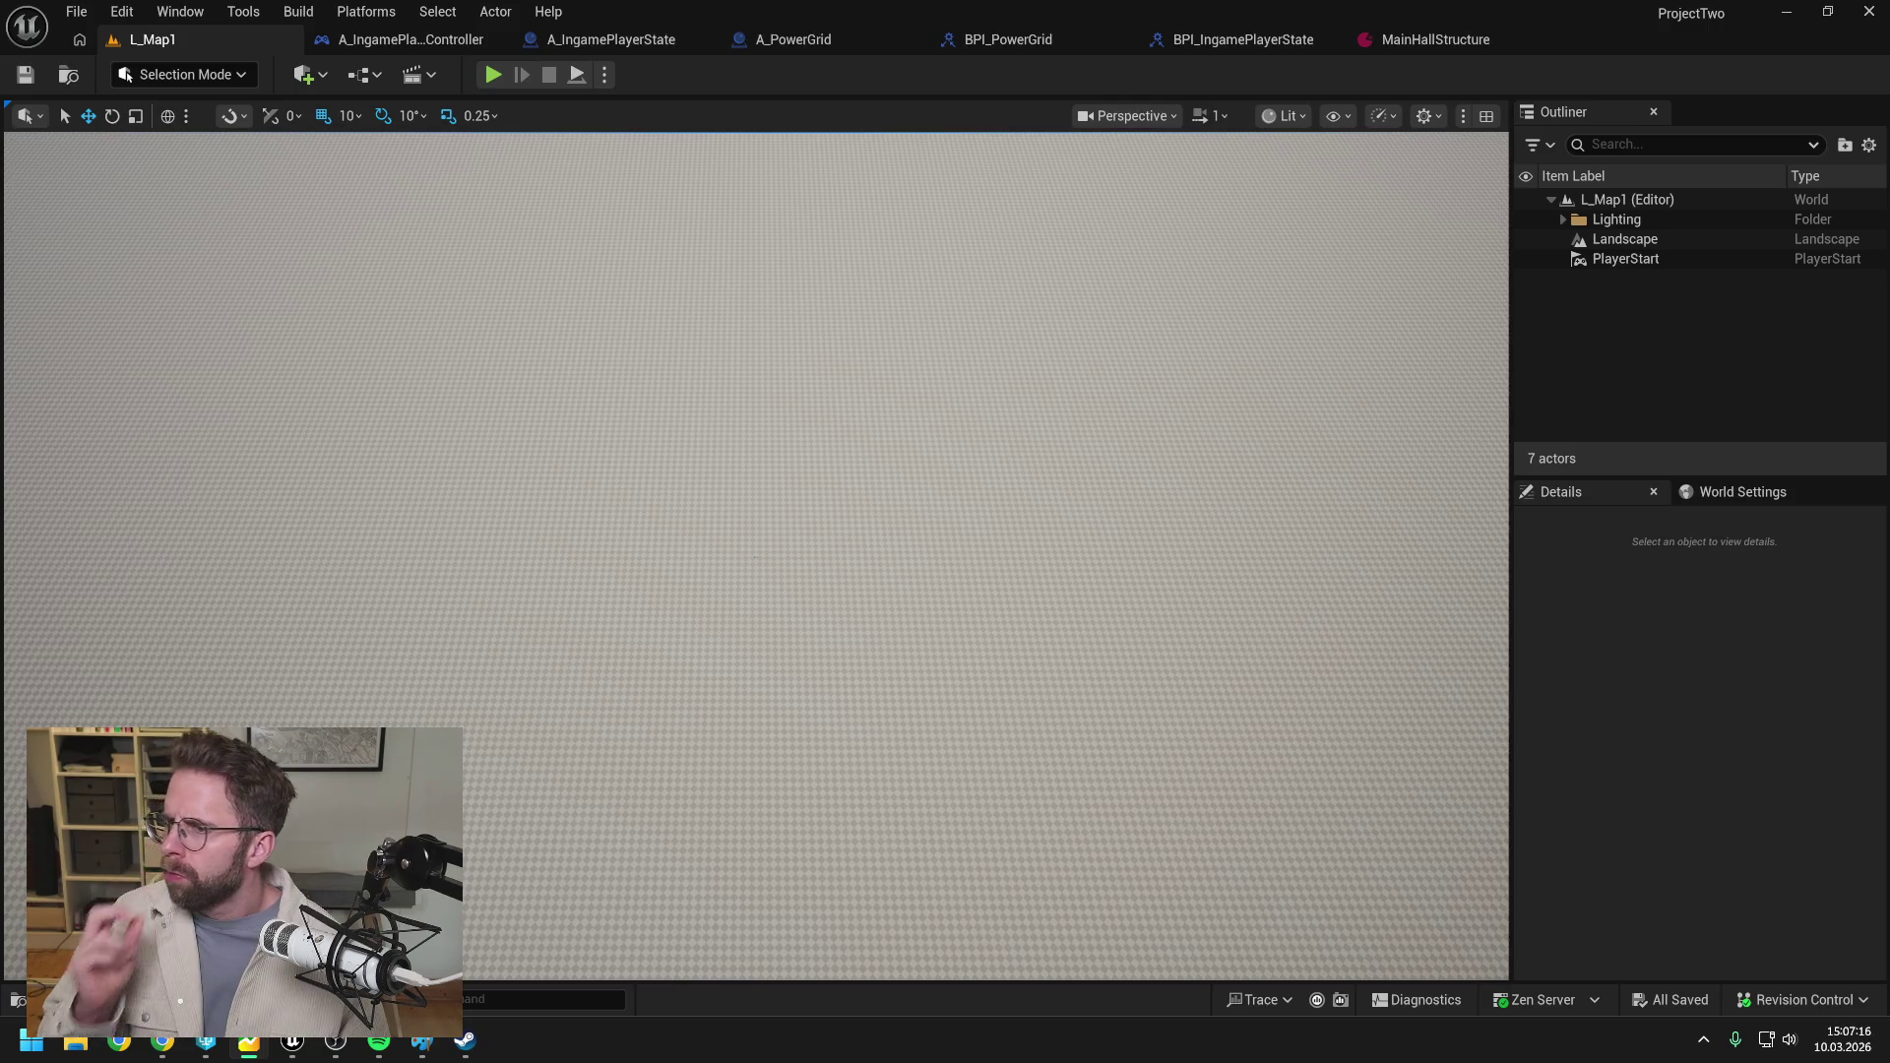
Switch briefly to the browser, then bring the Unreal Editor back to the front.
key(alt+Tab)
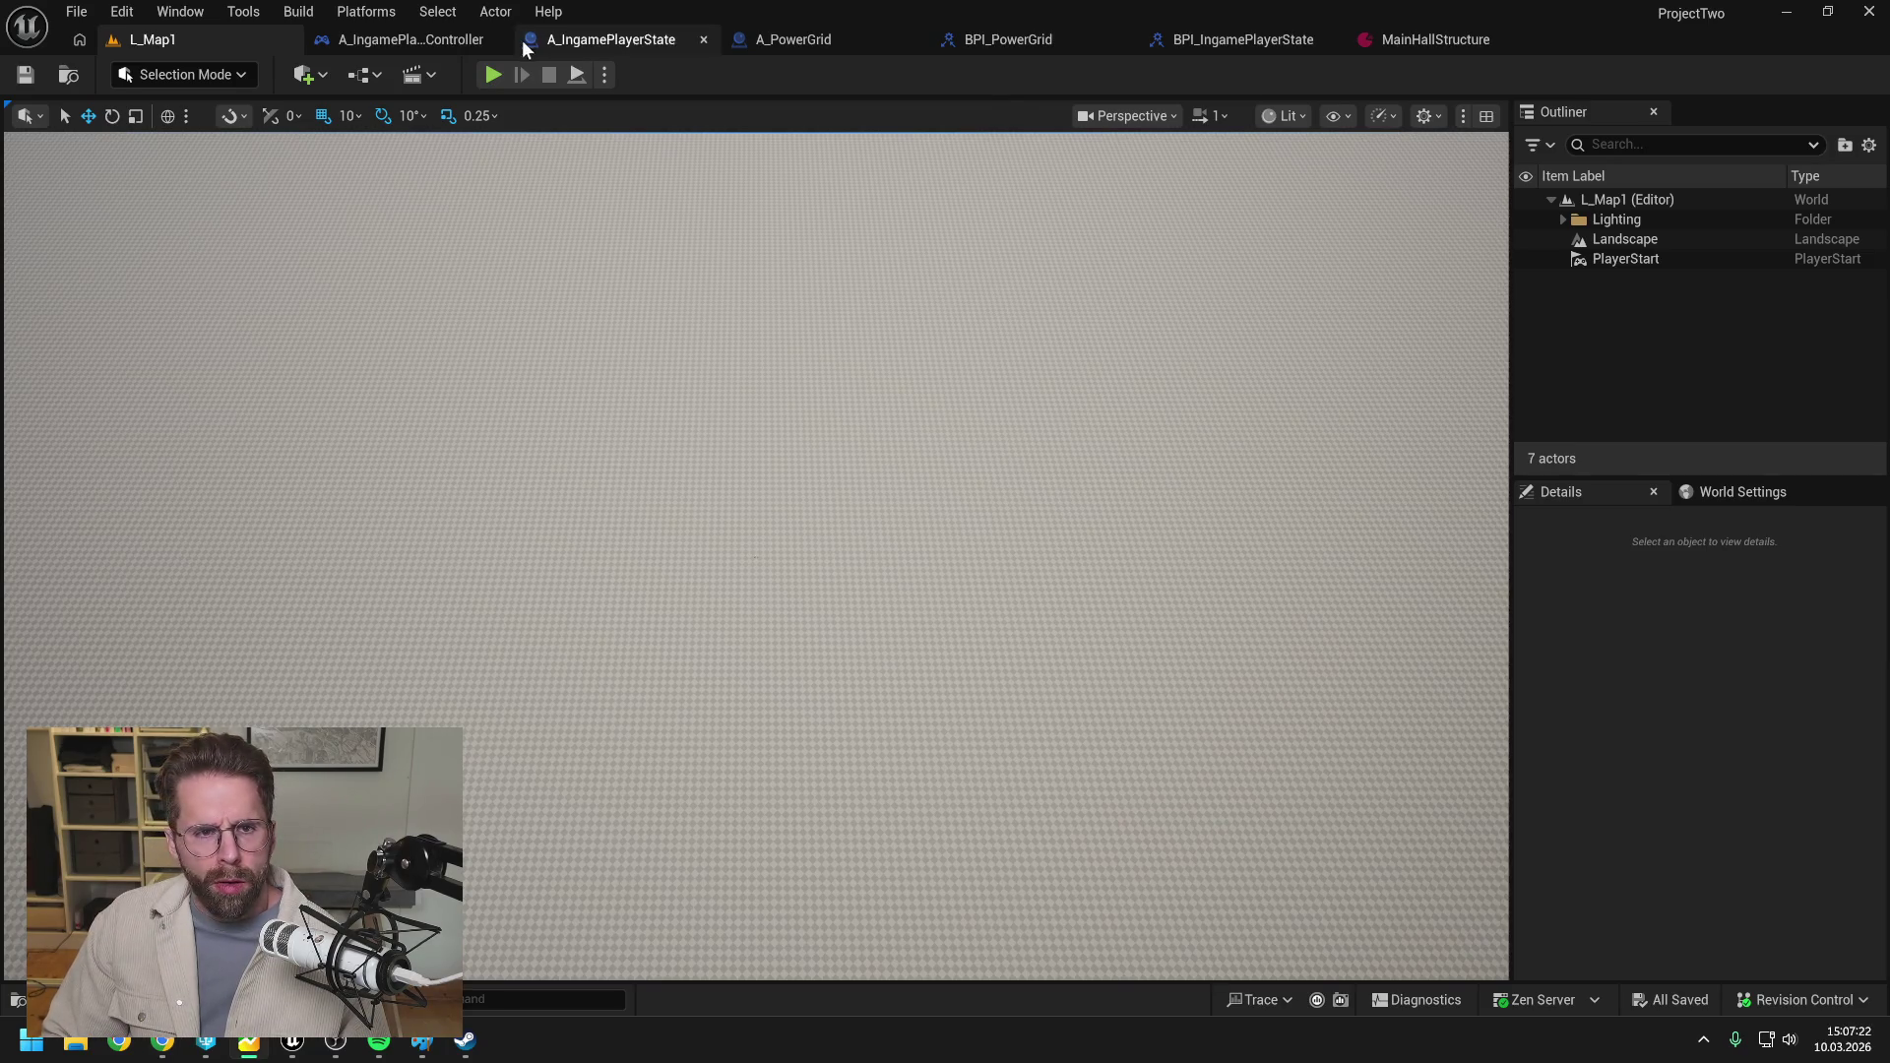
click(493, 76)
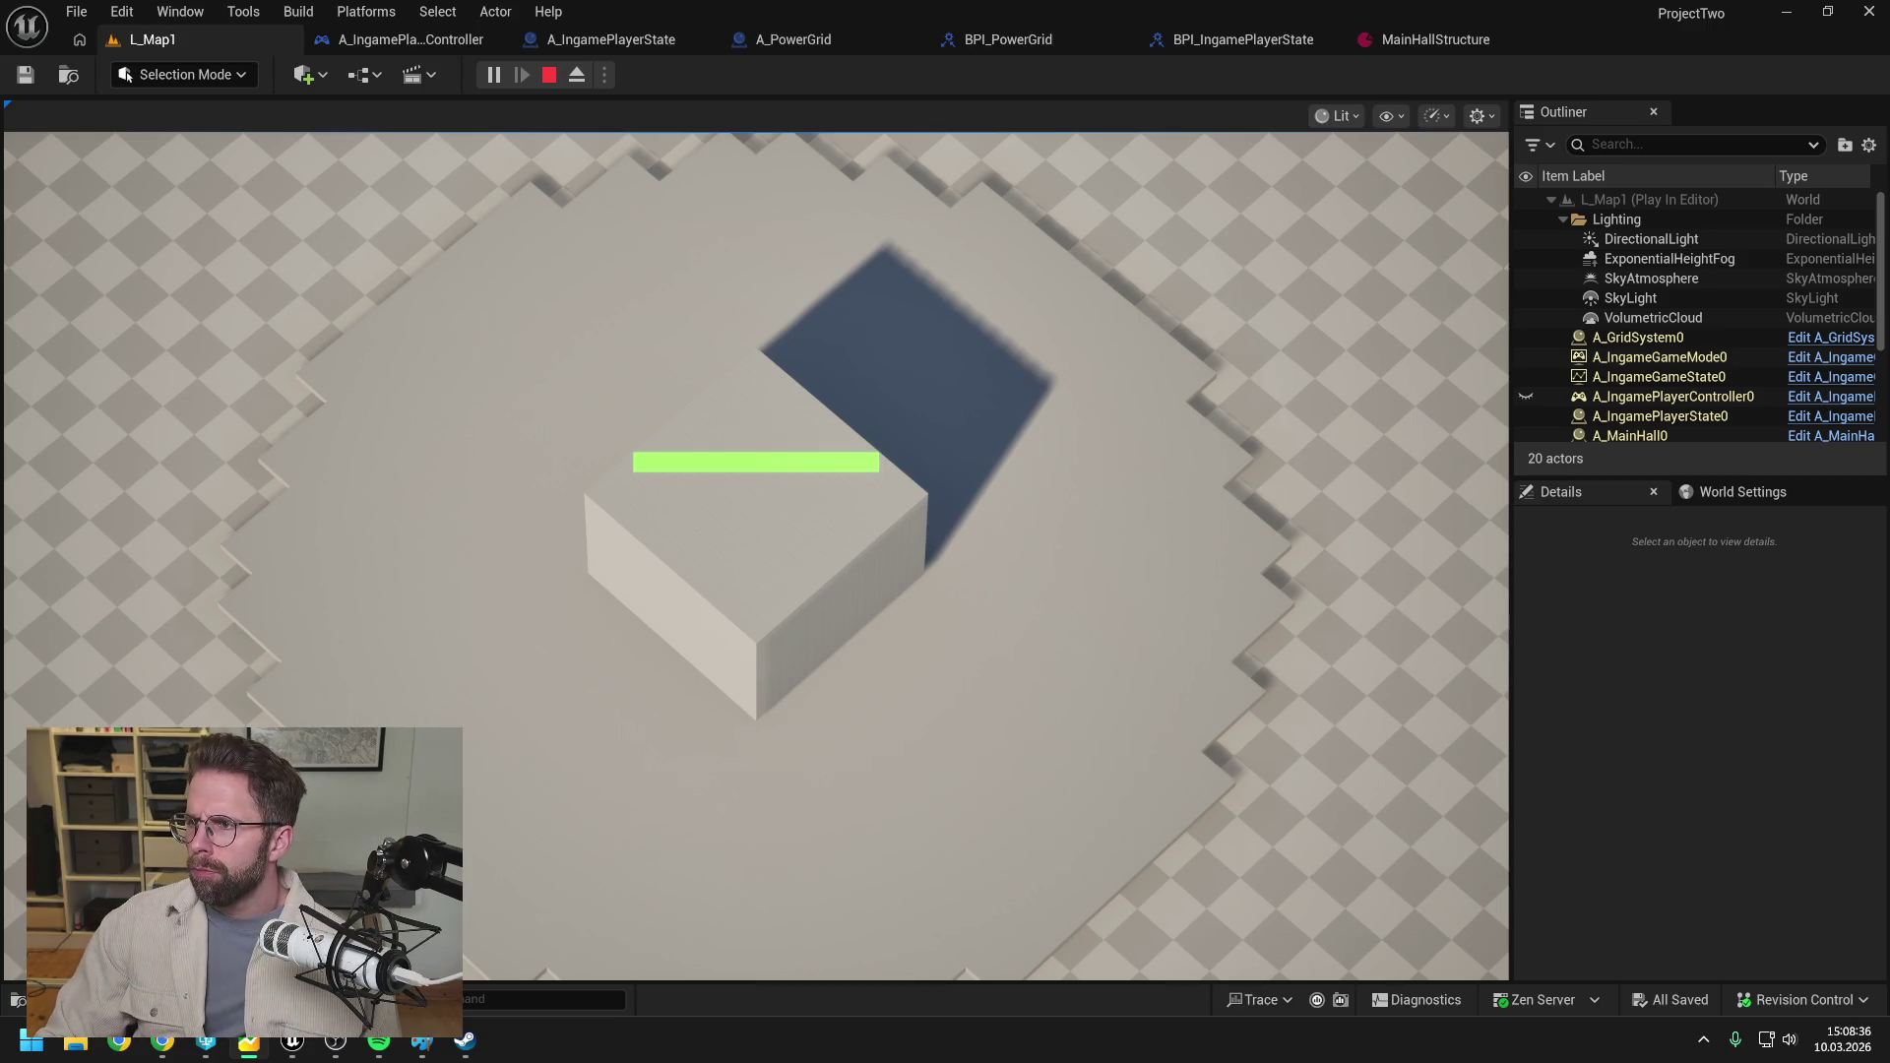
Switch to the browser and quit Steam from its system tray icon.
key(alt+Tab)
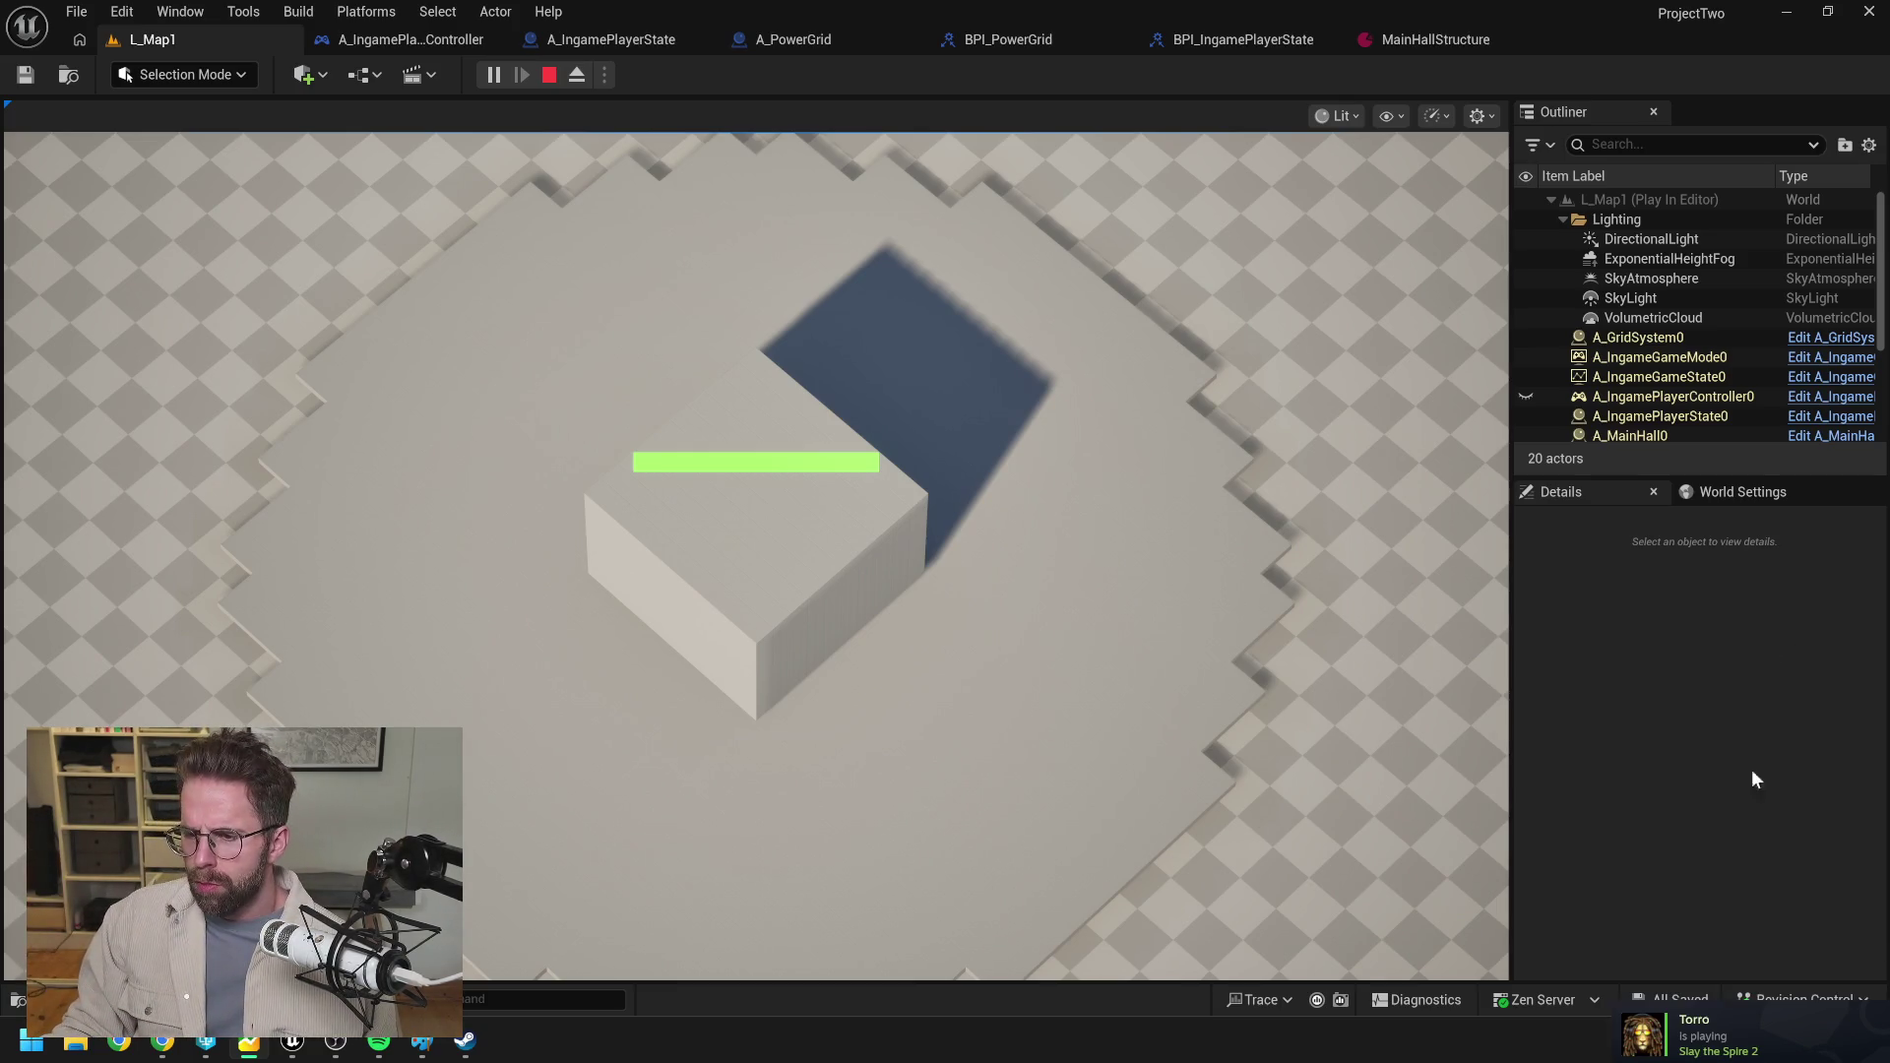
click(1703, 1039)
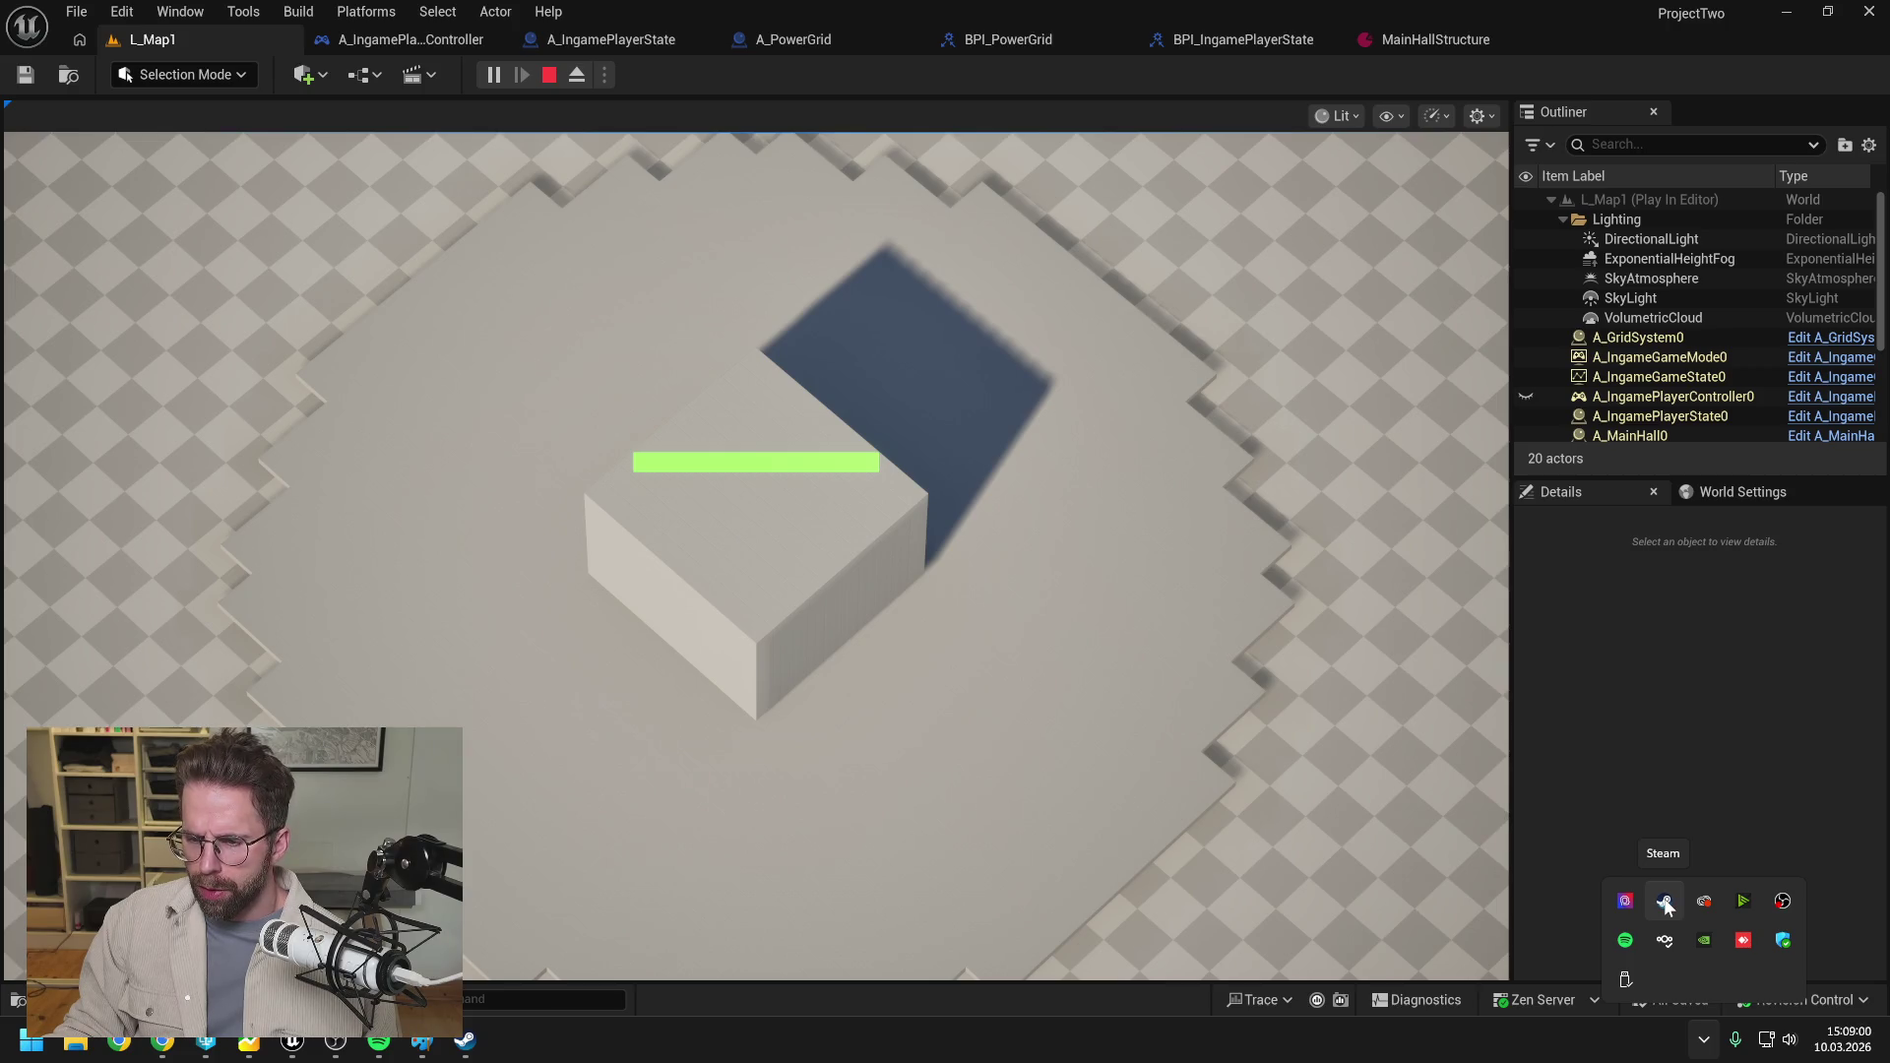
right_click(1664, 904)
click(1706, 878)
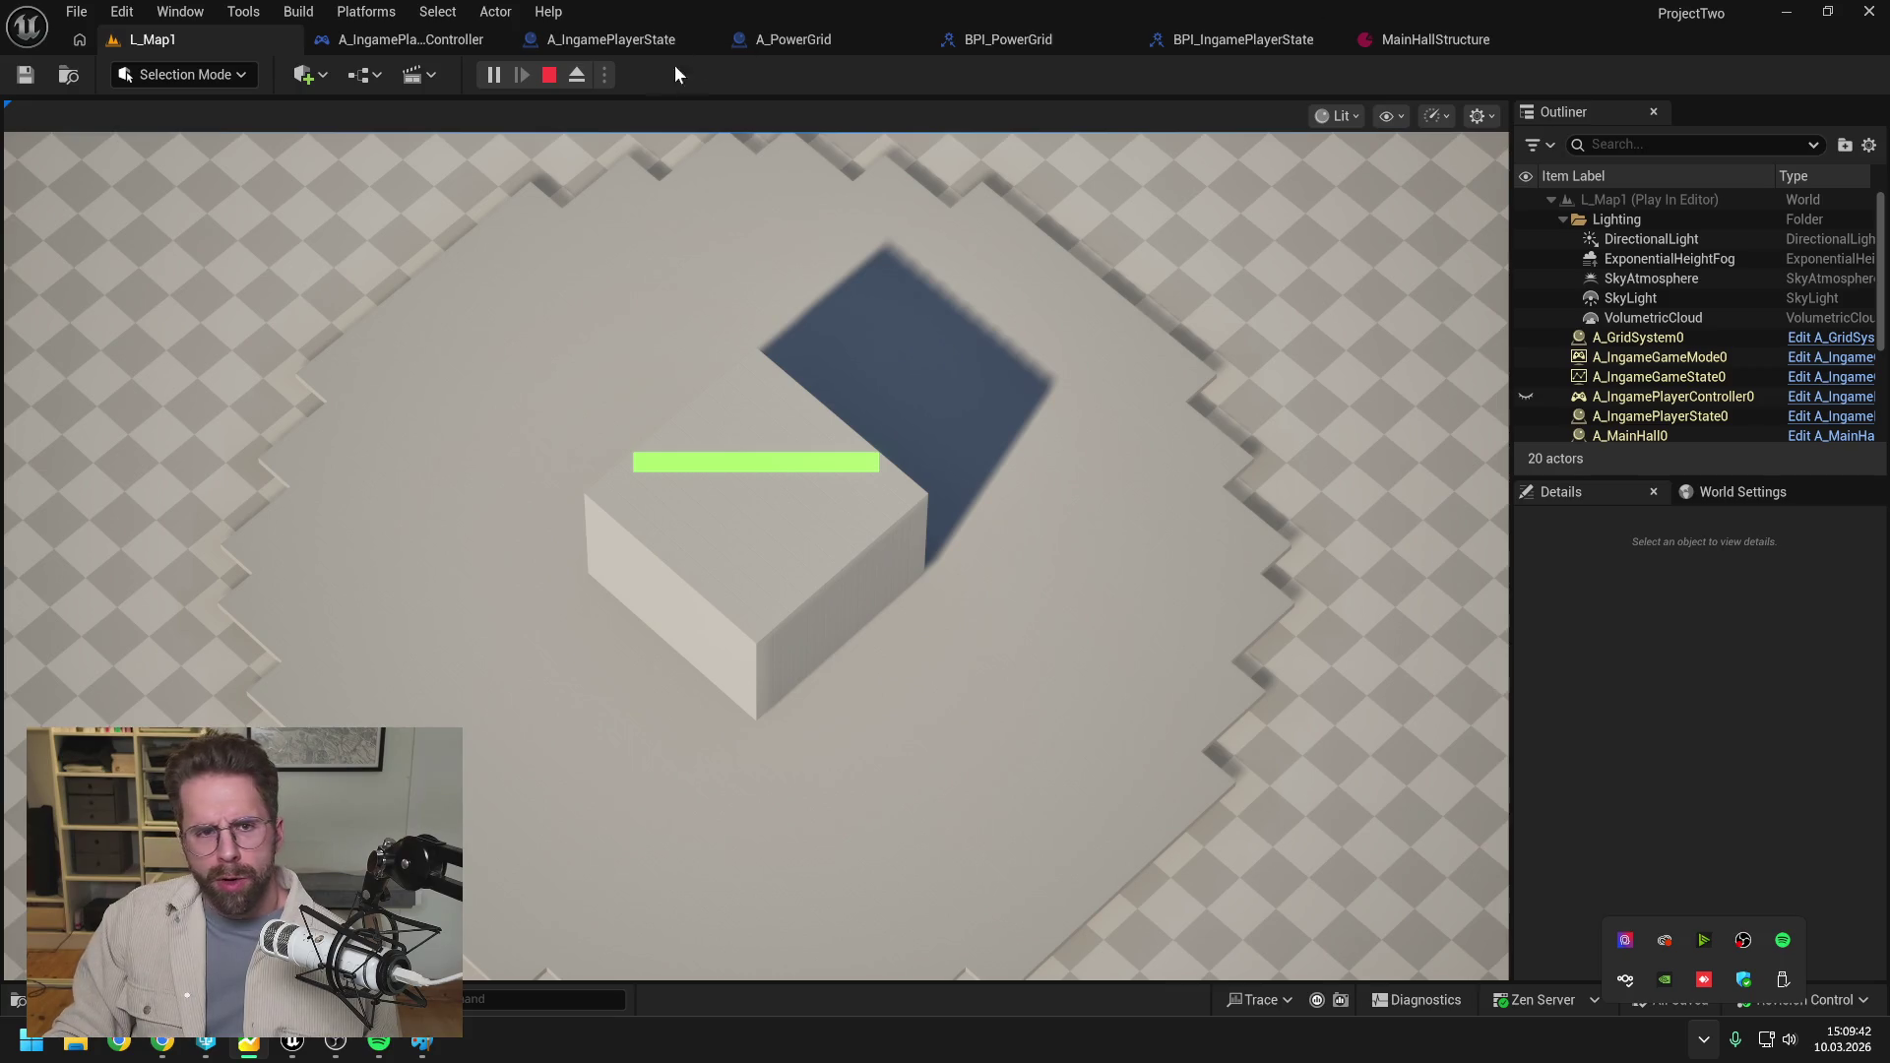
Stop the playtest, list the 17 changed files in the default changelist, then switch to Perforce P4V.
click(553, 81)
click(553, 81)
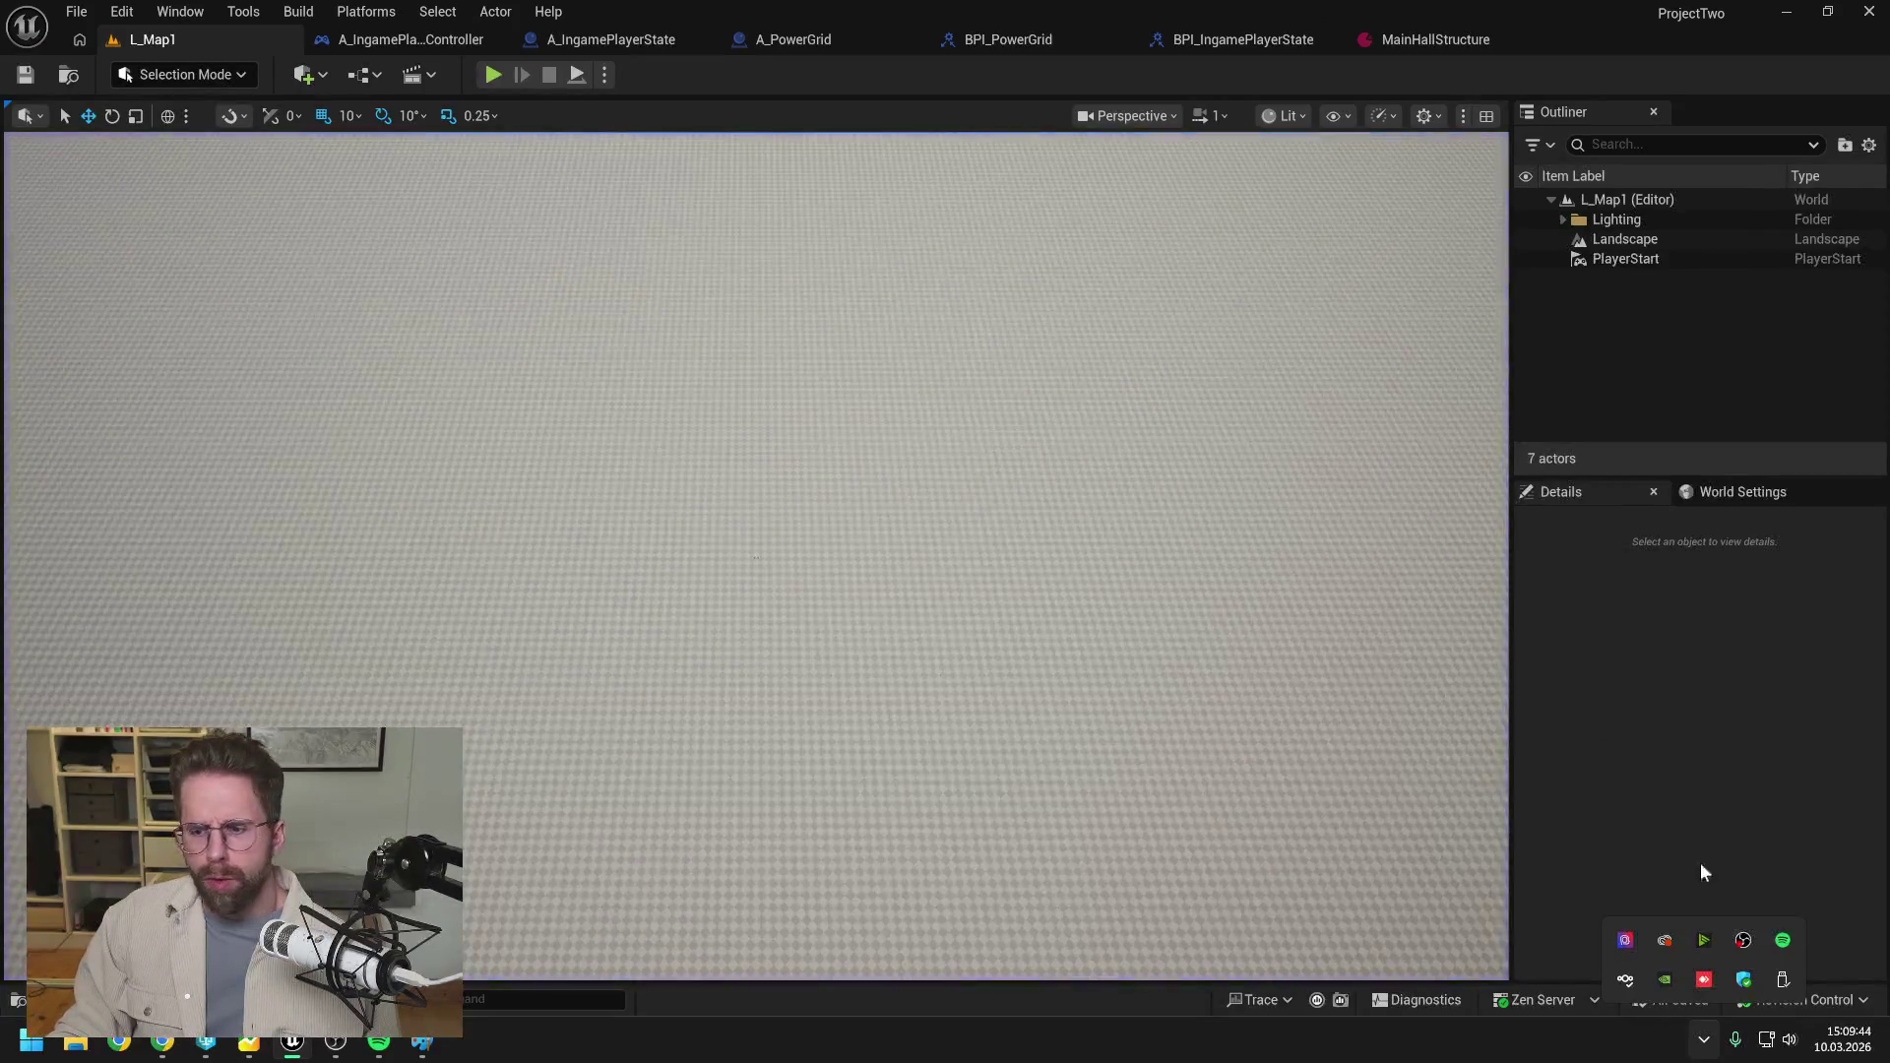
click(1835, 1002)
click(1739, 900)
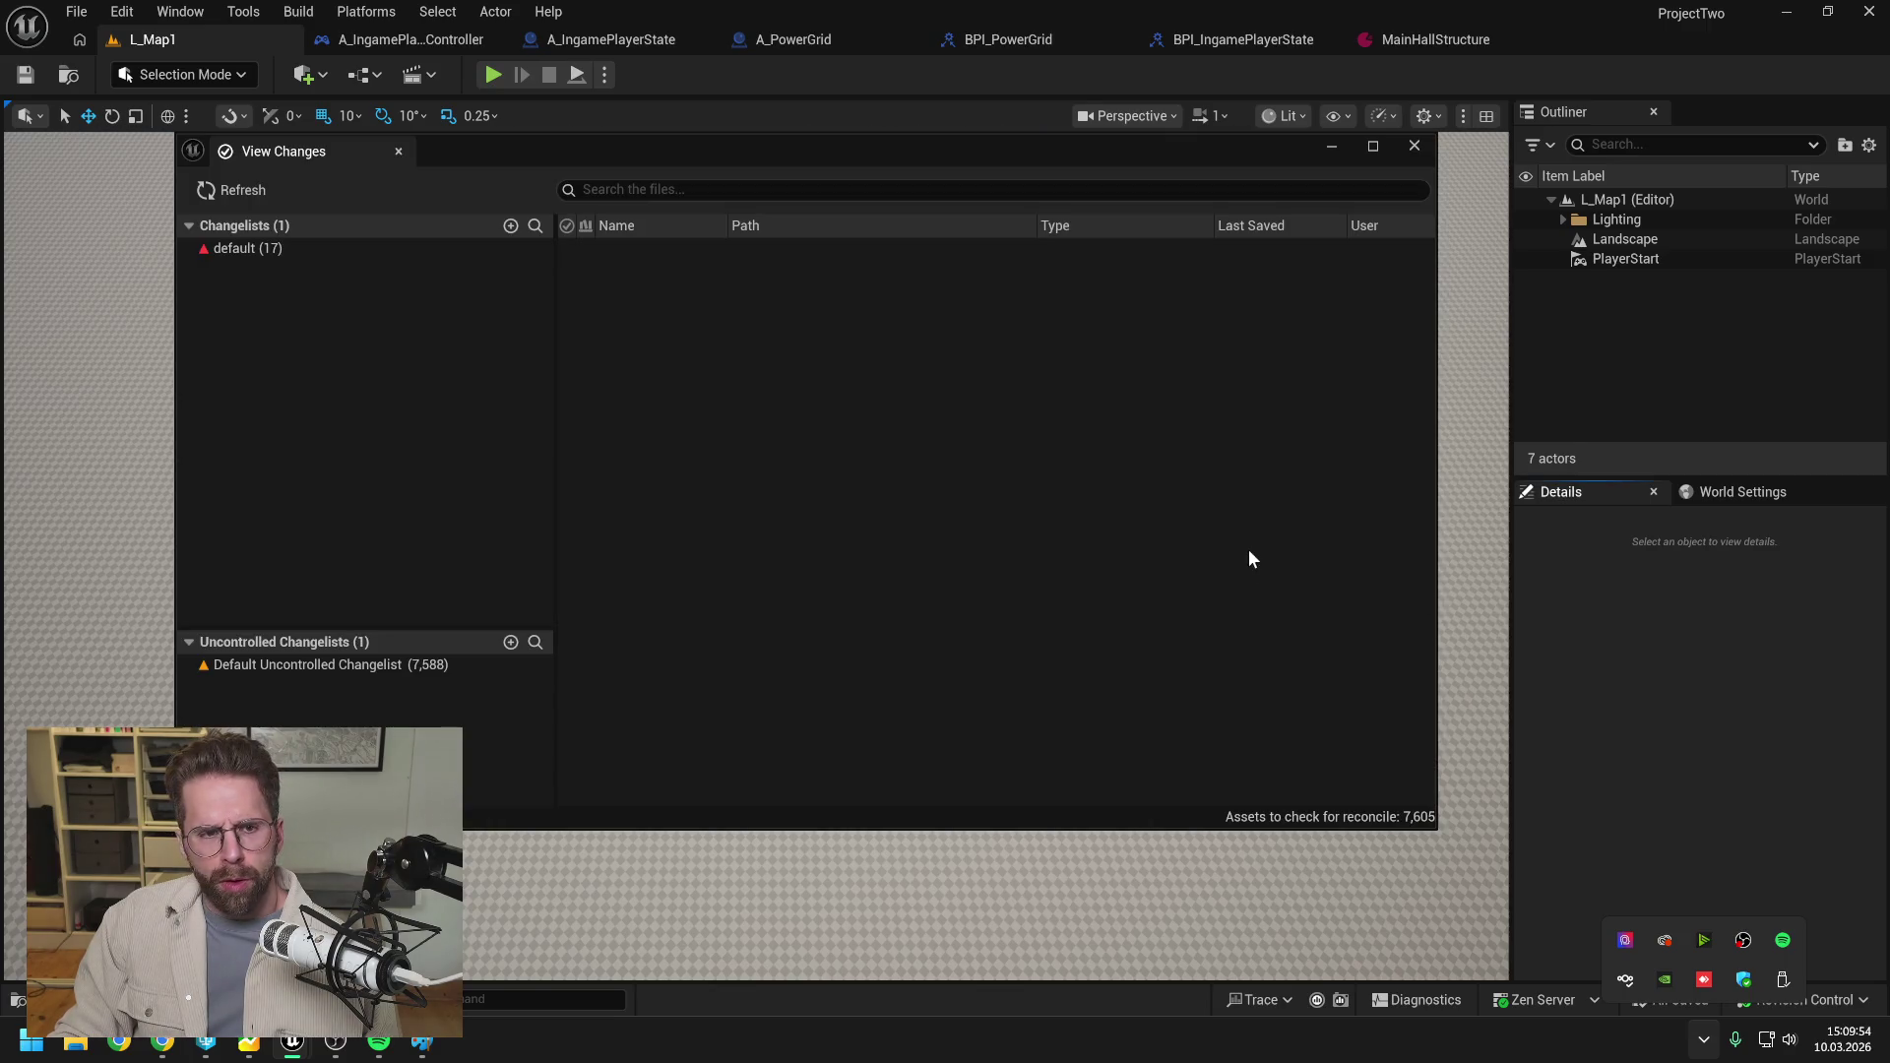
click(330, 250)
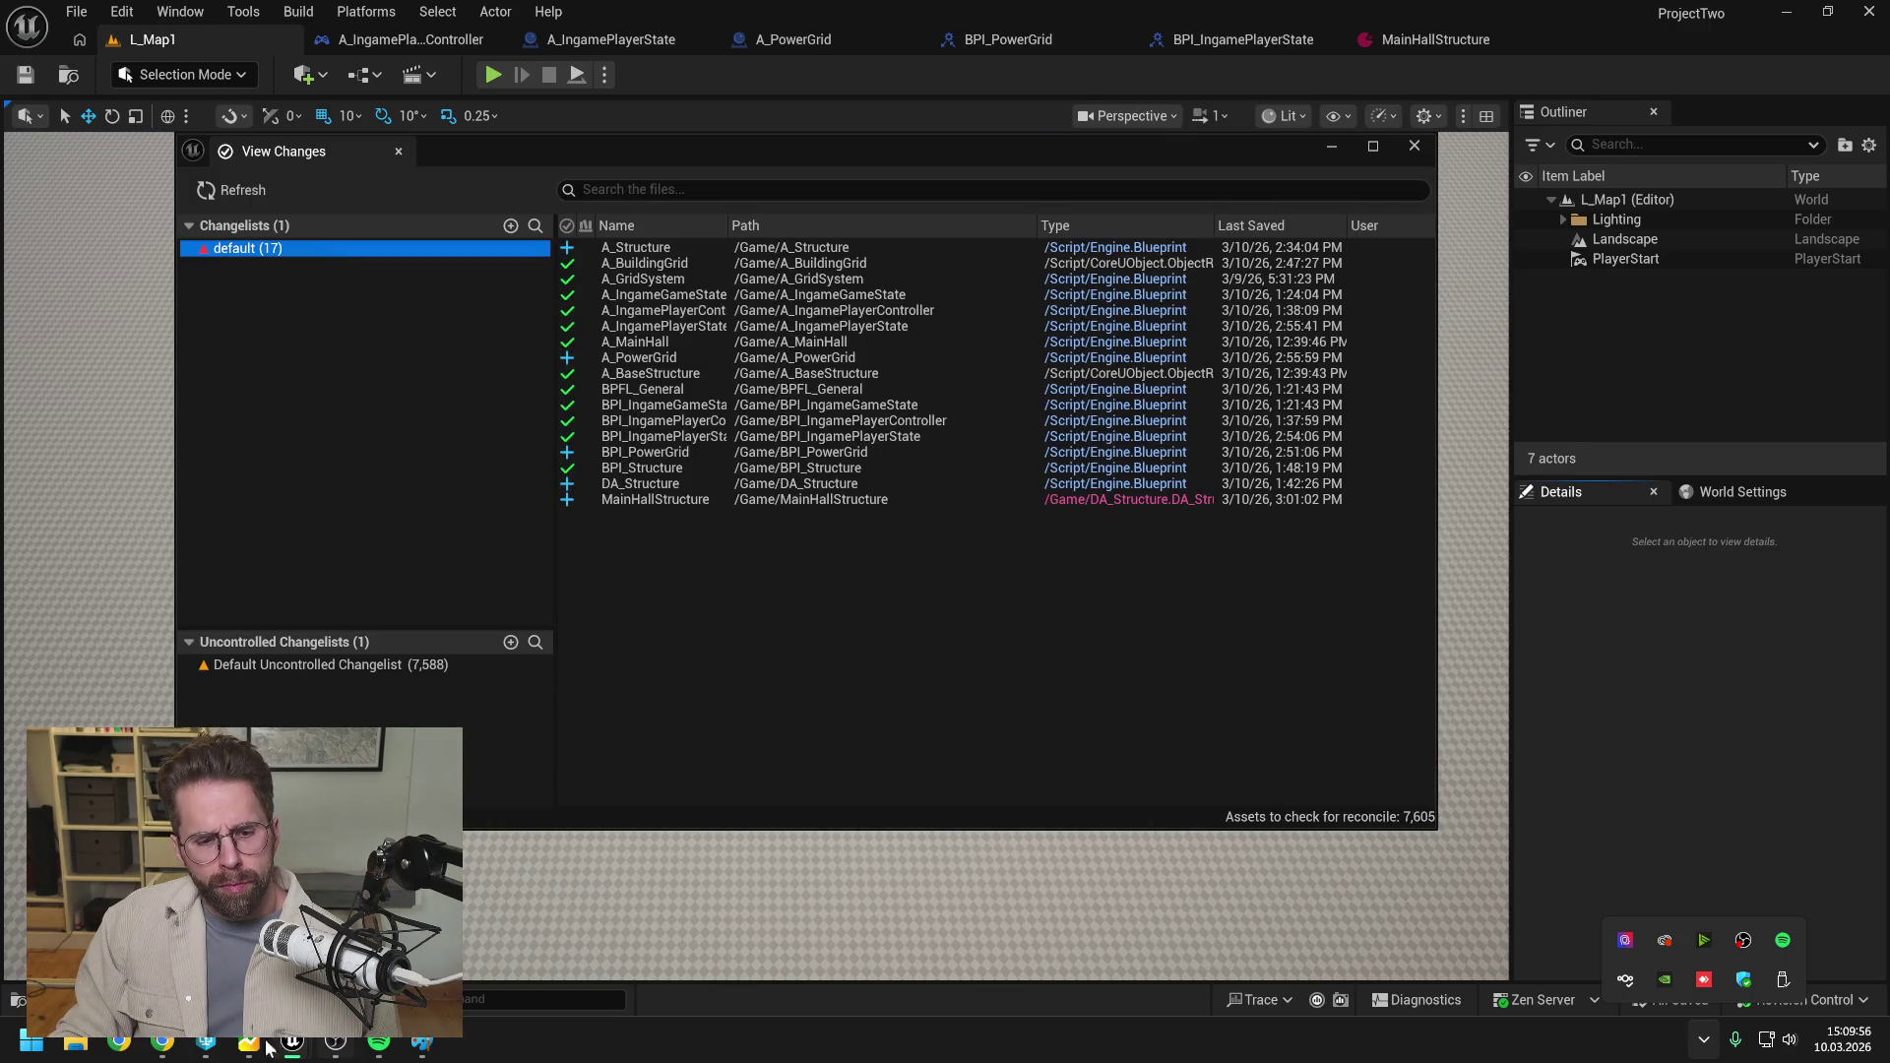
click(206, 1041)
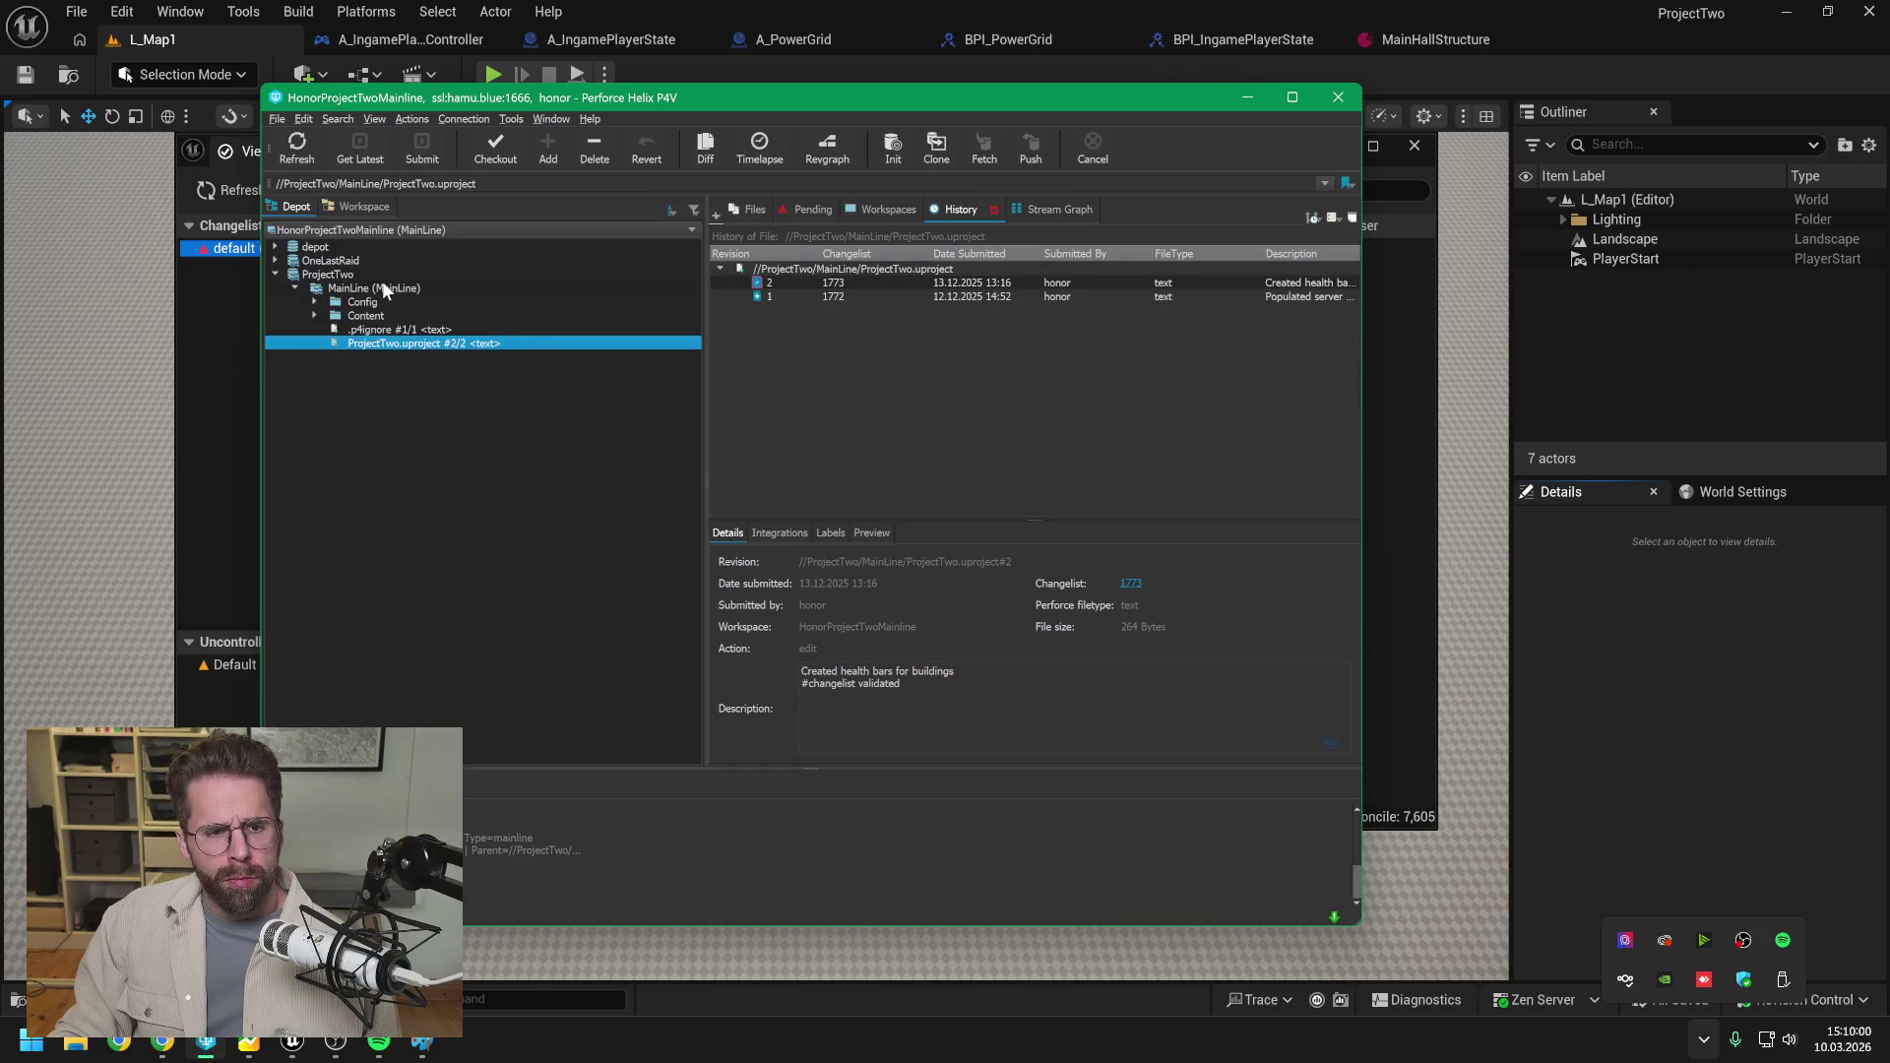
click(873, 208)
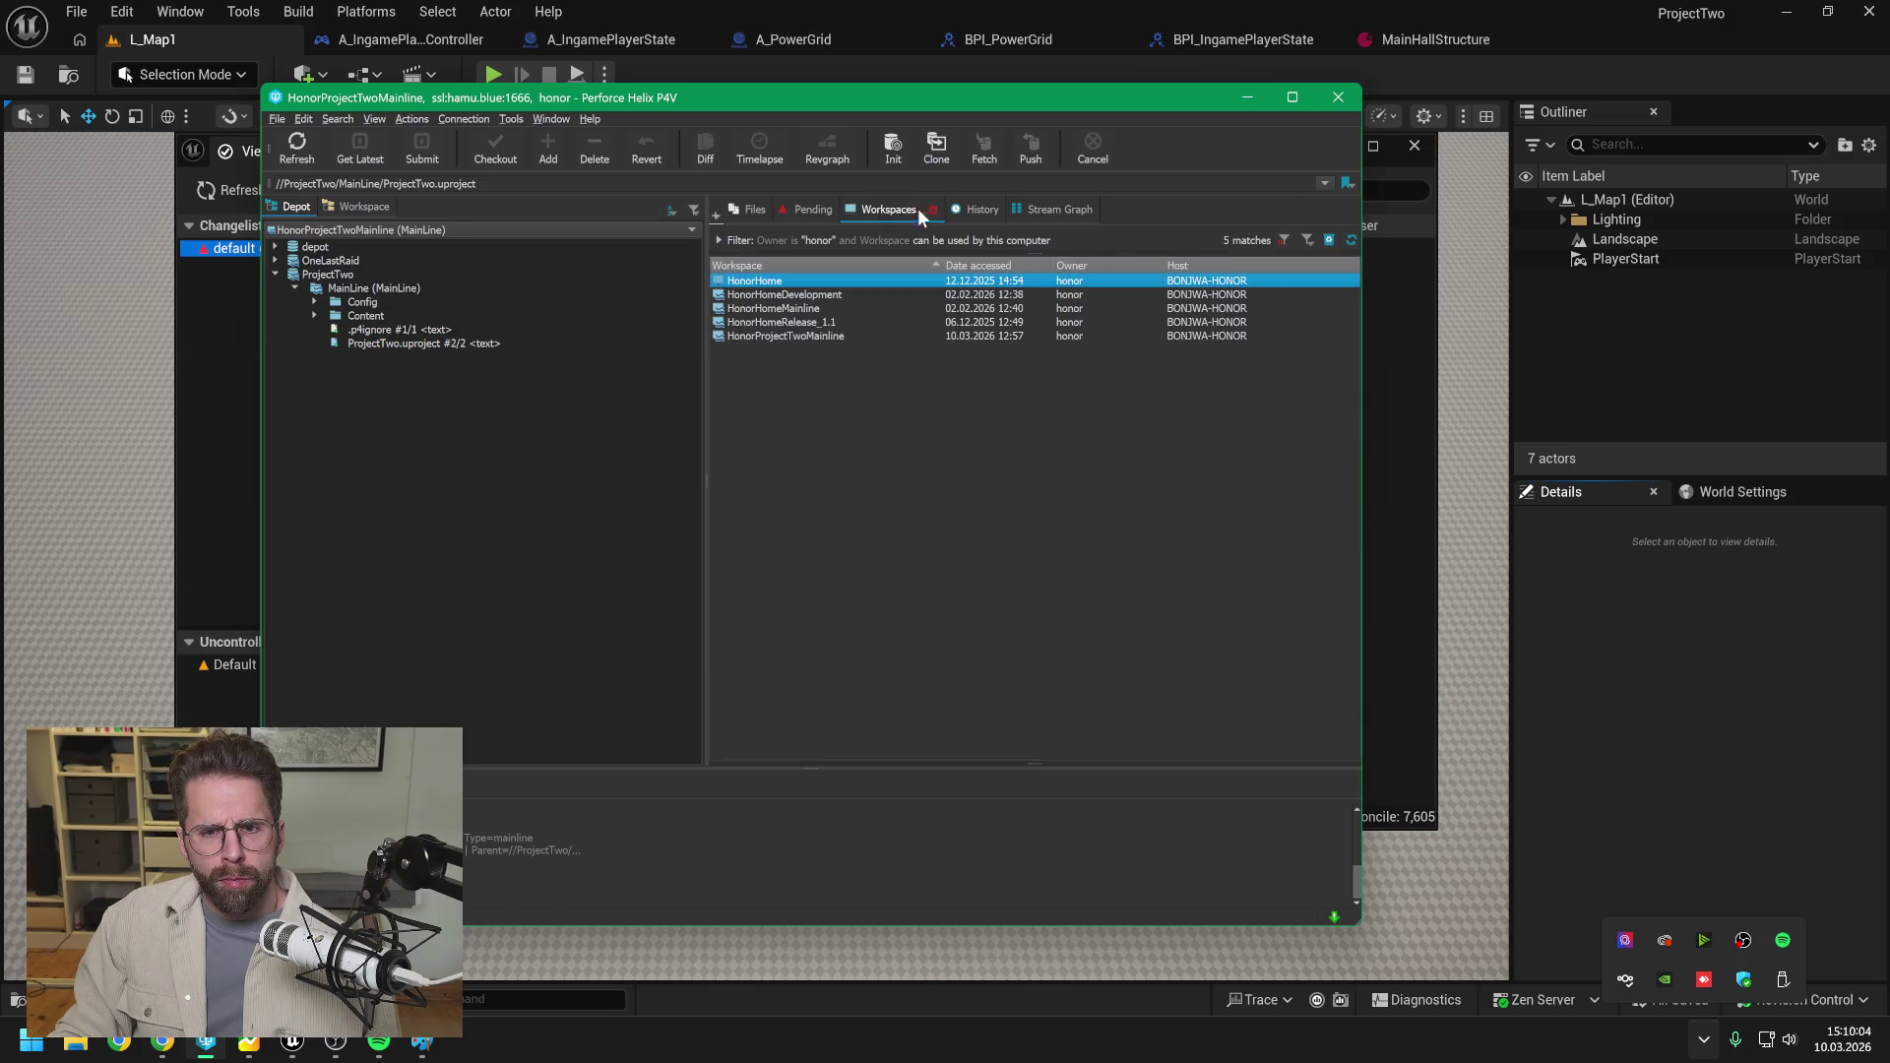
click(977, 209)
click(893, 280)
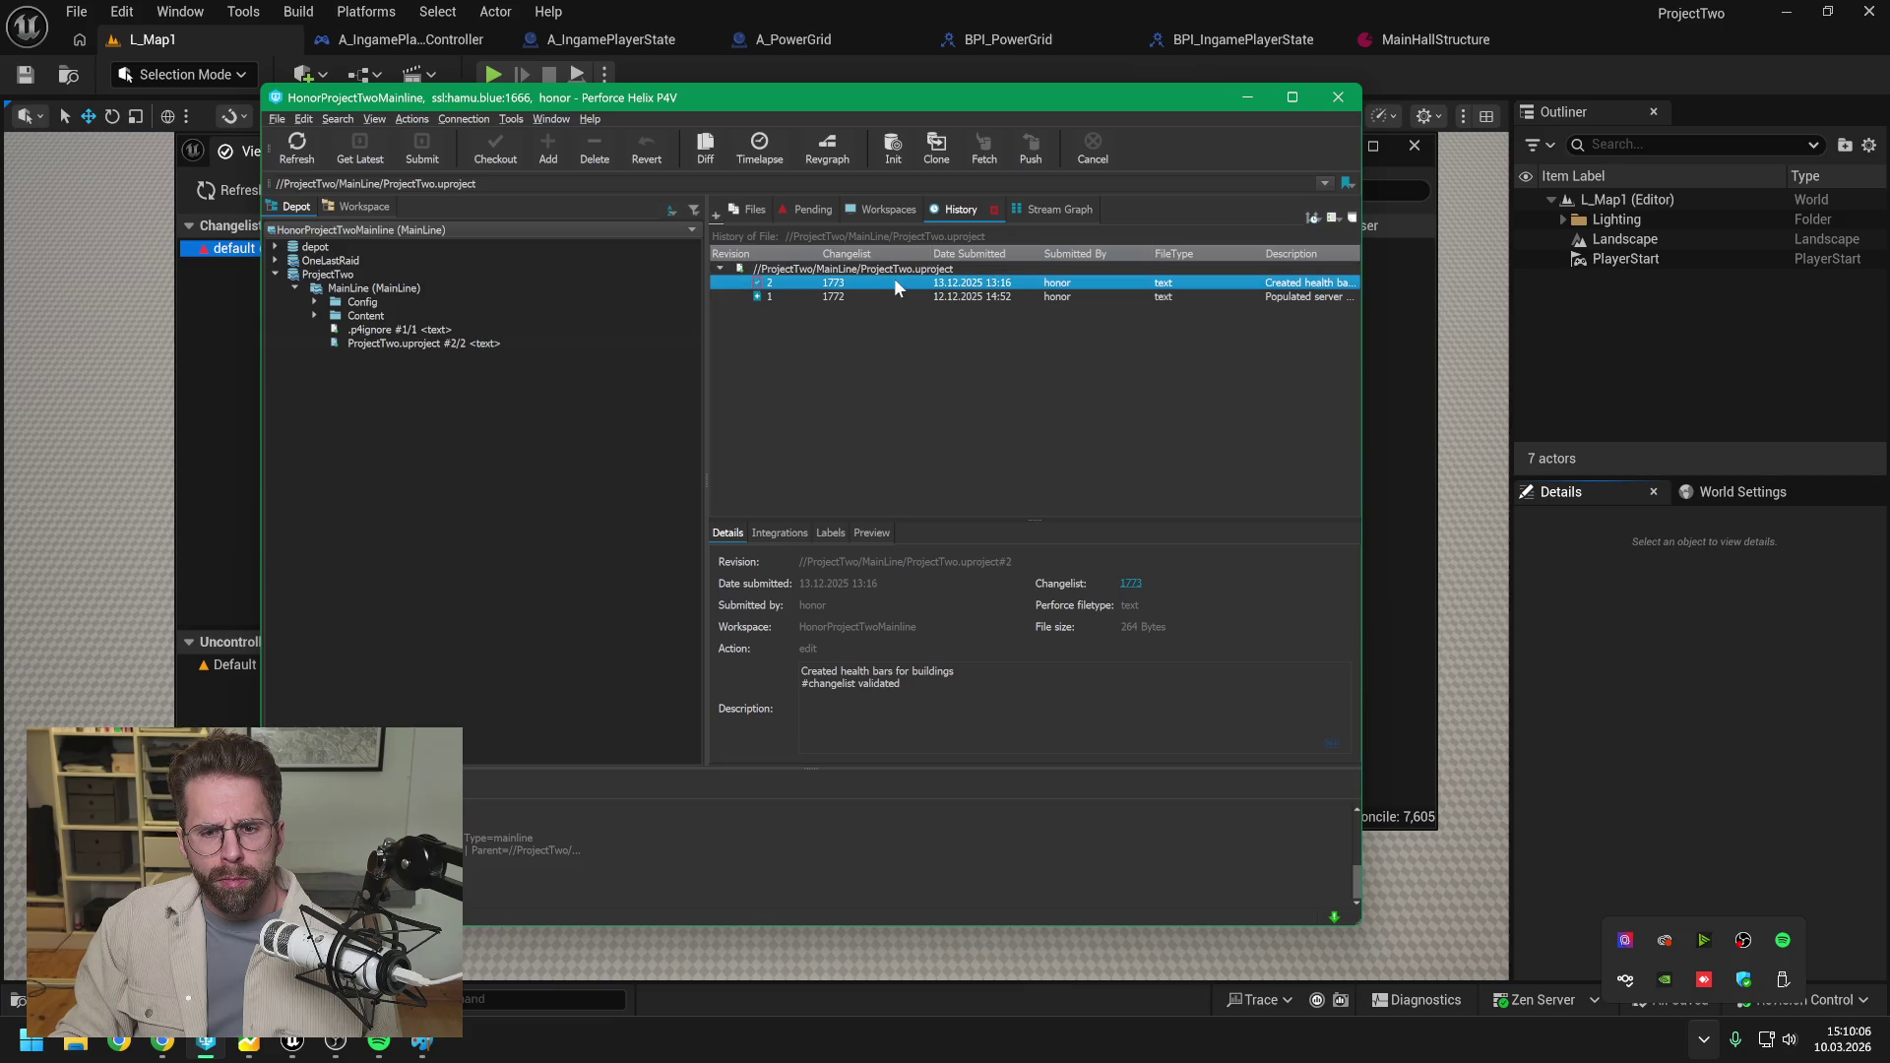